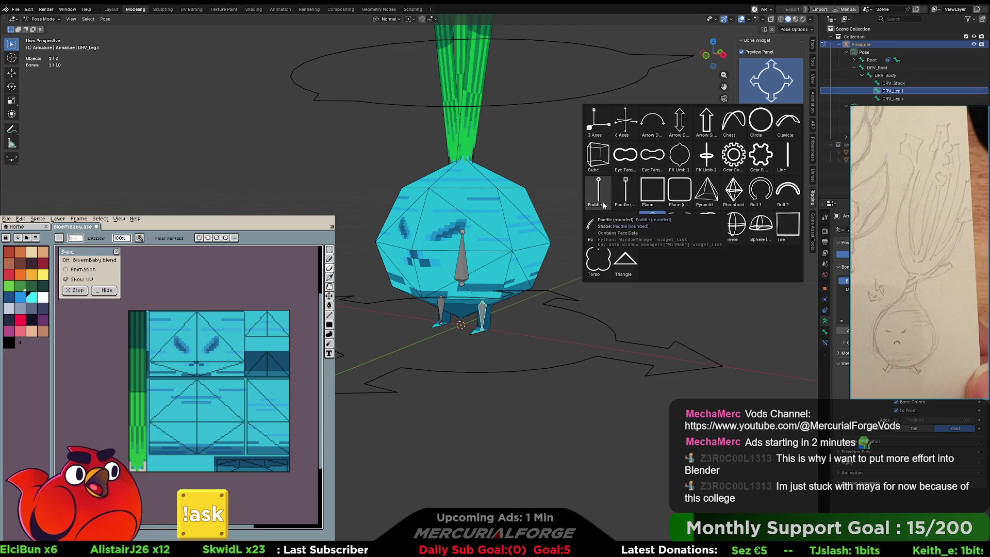
# Give DRV_Leg.l a Paddle (square) widget and open that widget mesh for editing.
pyautogui.click(618, 192)
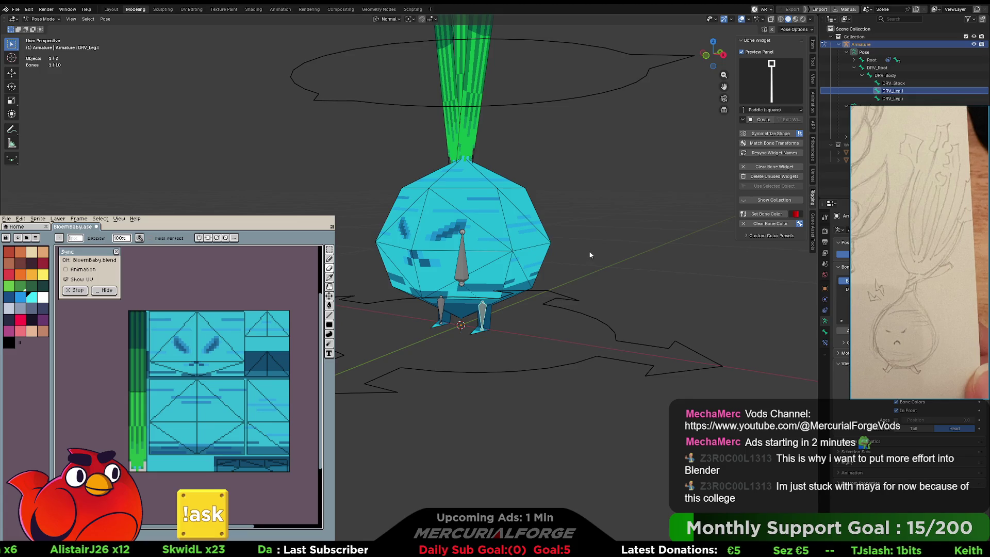
pyautogui.moveTo(613, 260)
pyautogui.mouseDown(button='middle')
pyautogui.moveTo(534, 293)
pyautogui.moveTo(506, 280)
pyautogui.moveTo(557, 288)
pyautogui.moveTo(520, 270)
pyautogui.mouseUp(button='middle')
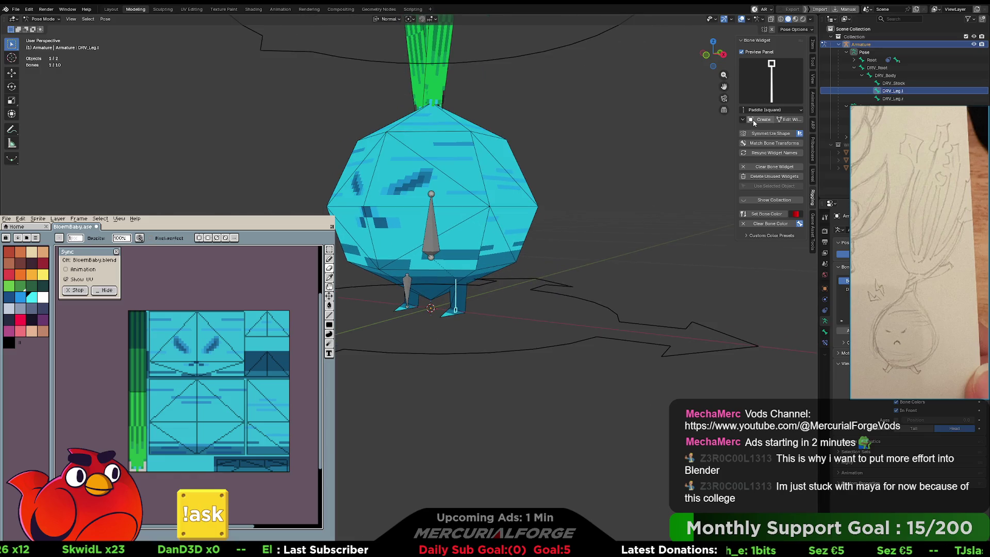
pyautogui.click(787, 121)
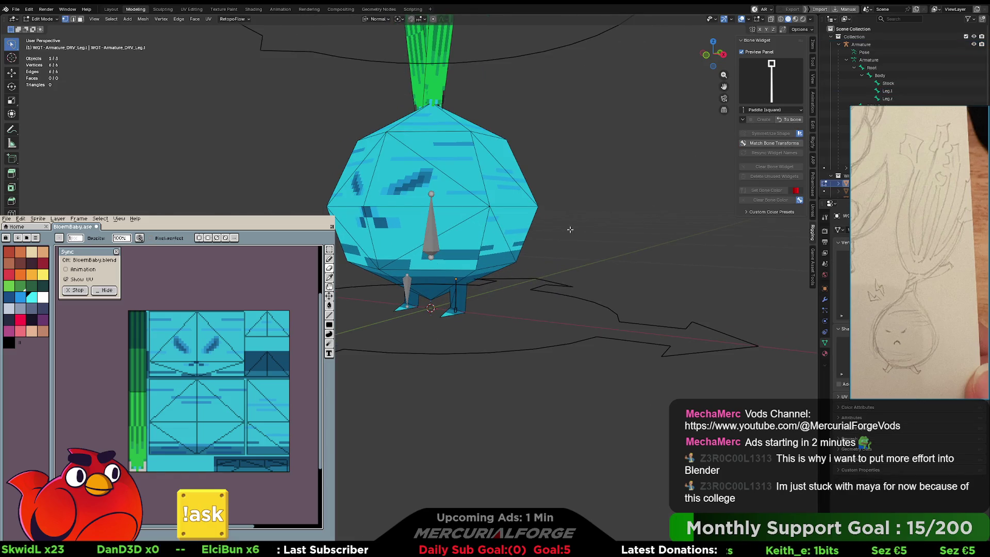
# Stand the paddle widget upright with a 90° rotation about X.
pyautogui.moveTo(570, 229); pyautogui.dragTo(559, 231, button='middle')
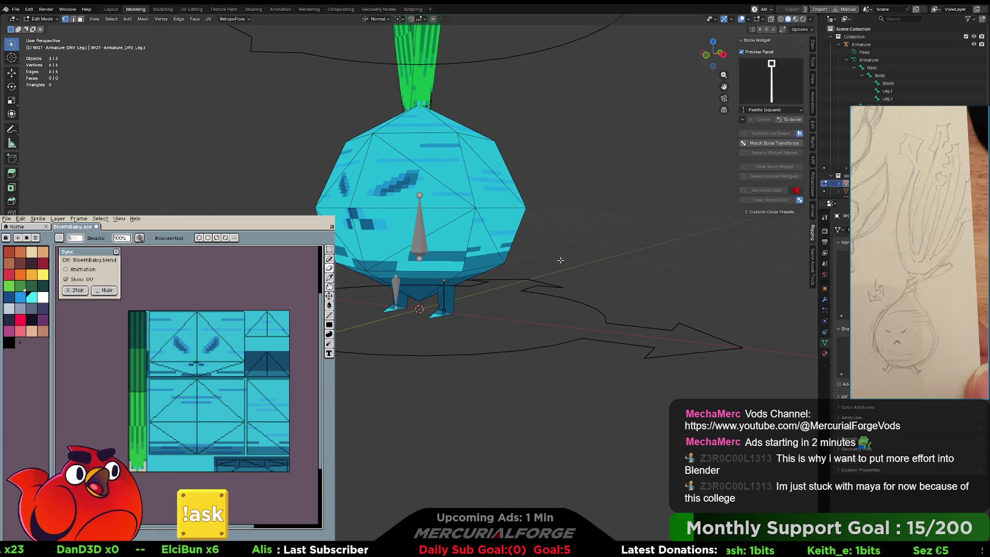
pyautogui.press('r')
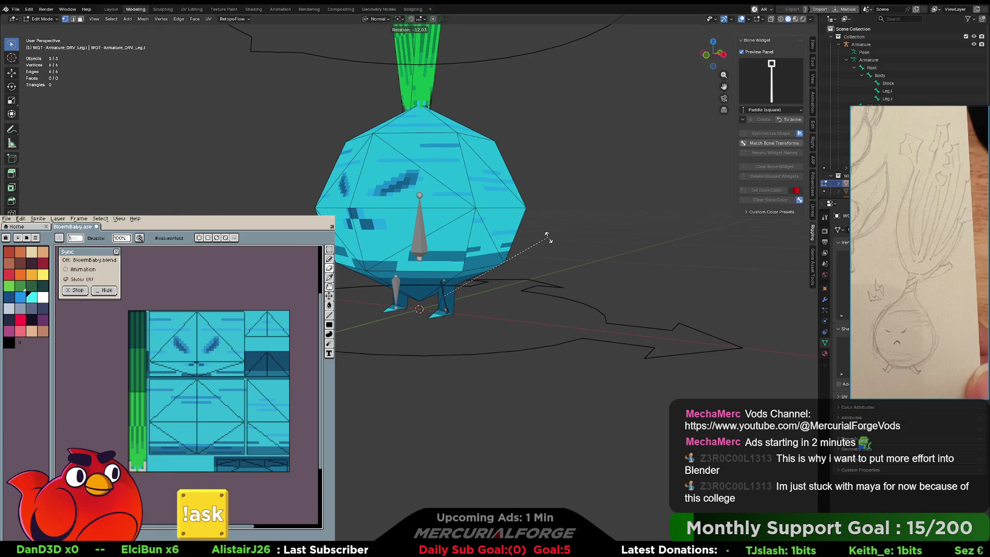
pyautogui.press('x')
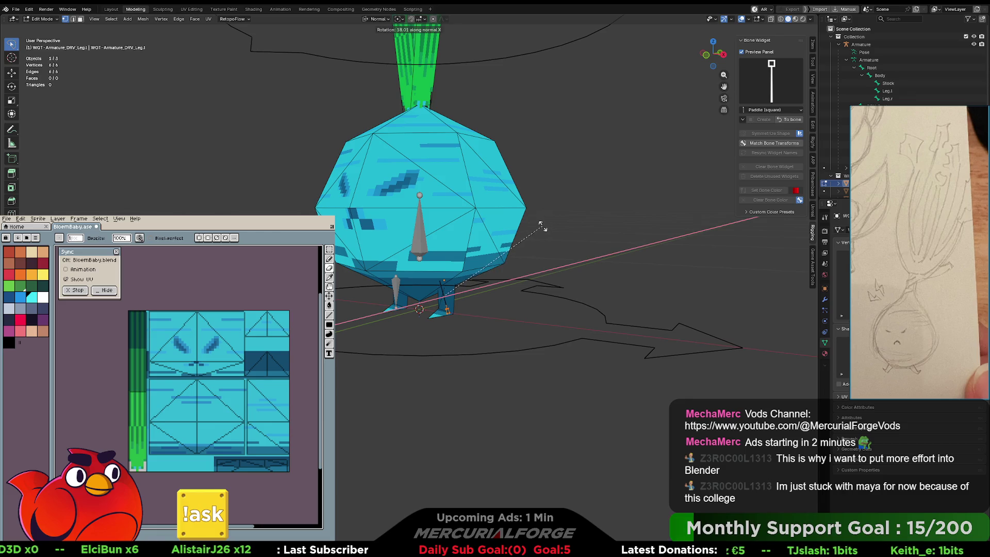
pyautogui.press('Return')
pyautogui.moveTo(523, 250); pyautogui.dragTo(524, 301, button='middle')
pyautogui.press('s')
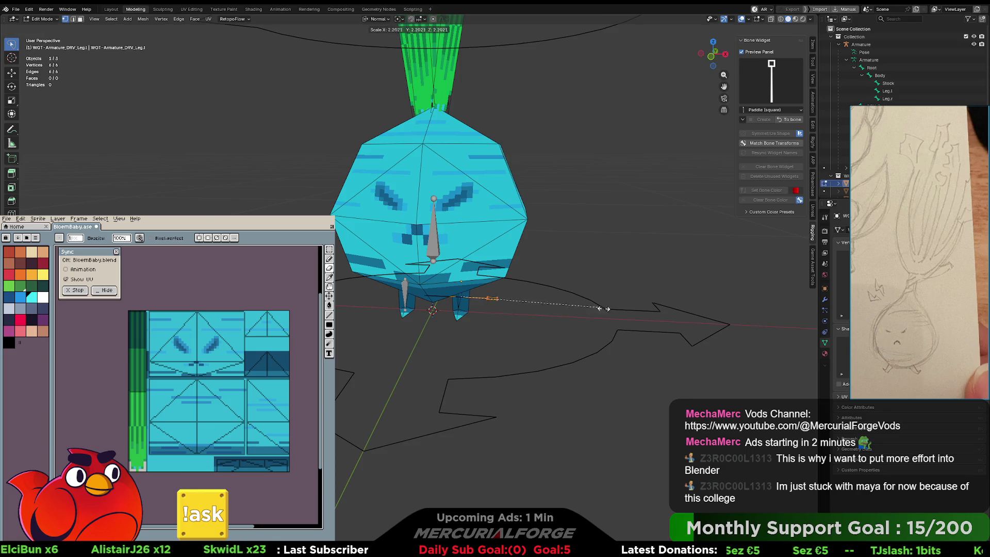
pyautogui.press('Escape')
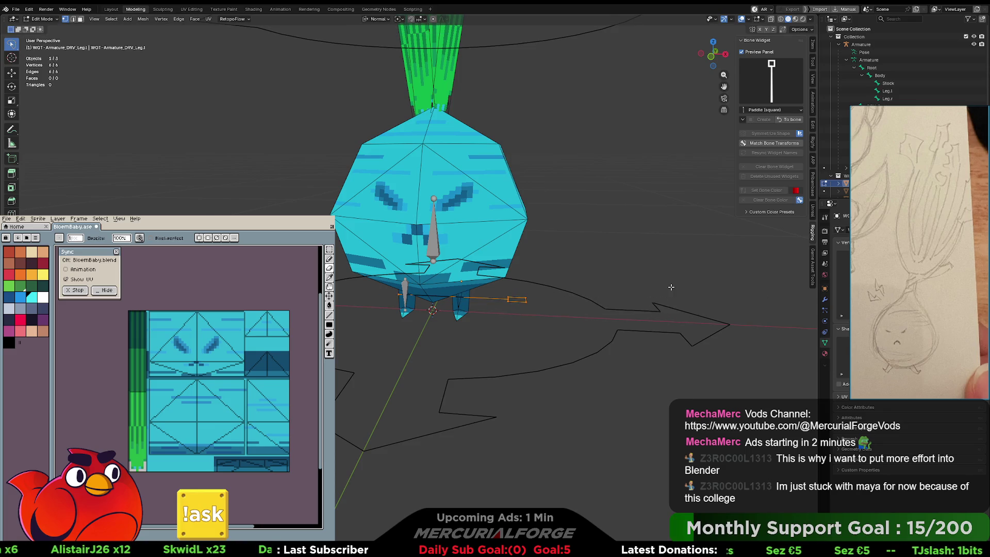
# Move the widget beside the foot and tilt it with rotations about Z.
pyautogui.press('g')
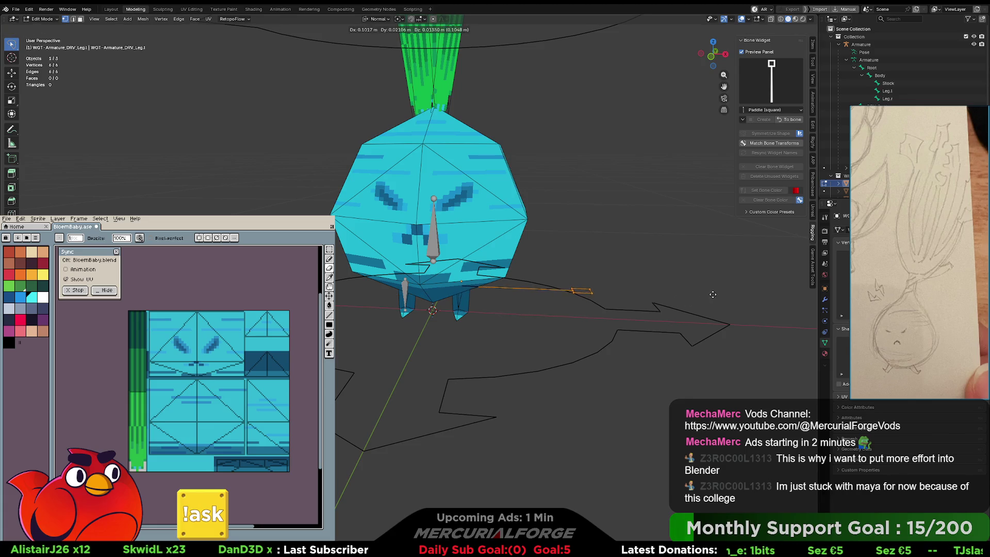
pyautogui.click(653, 298)
pyautogui.moveTo(653, 297); pyautogui.dragTo(681, 295, button='middle')
pyautogui.press('r')
pyautogui.write('z0')
pyautogui.press('Return')
pyautogui.moveTo(670, 303); pyautogui.dragTo(693, 286, button='middle')
pyautogui.press('r')
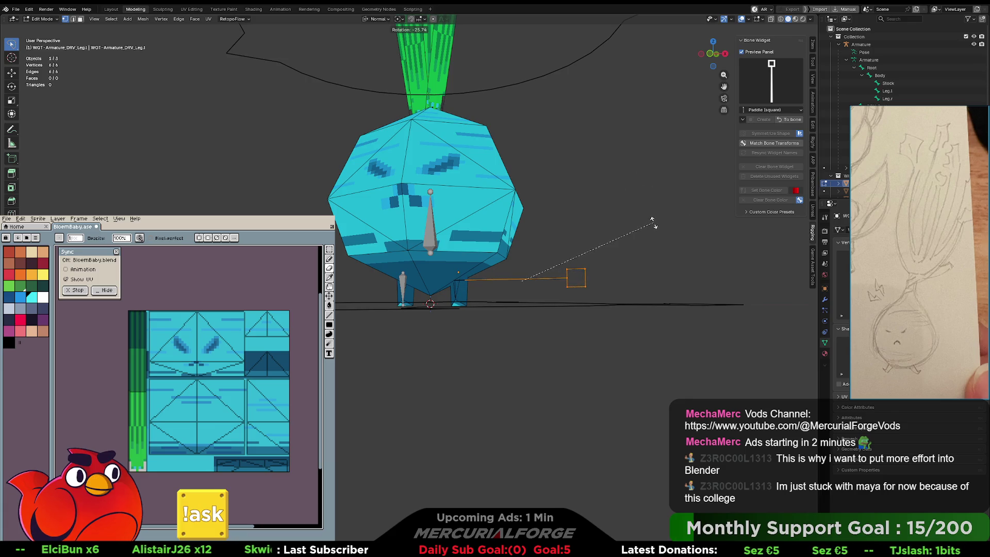
pyautogui.press('Return')
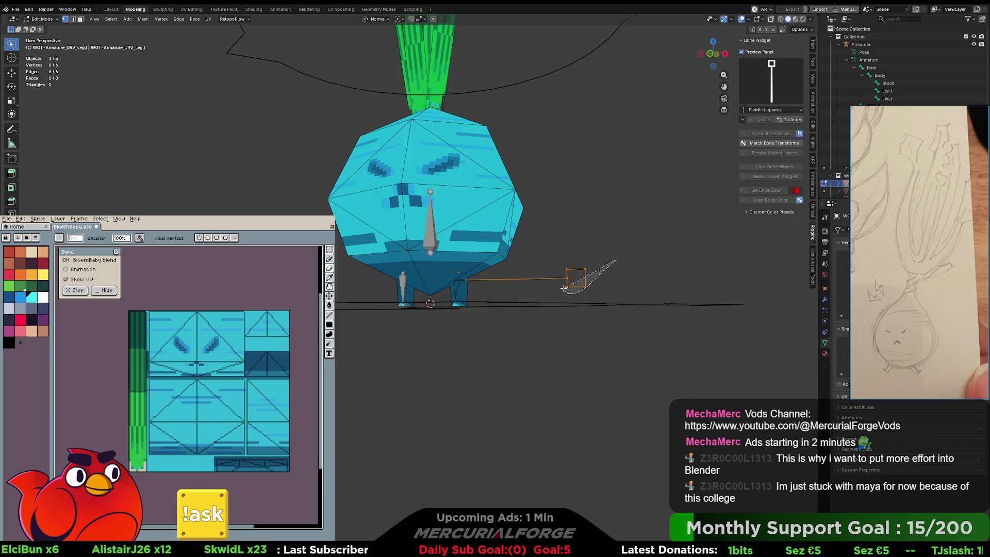
# Select the widget's square-head vertices and scale them up twice.
pyautogui.moveTo(575, 280)
pyautogui.mouseDown()
pyautogui.moveTo(612, 246)
pyautogui.moveTo(617, 259)
pyautogui.mouseUp()
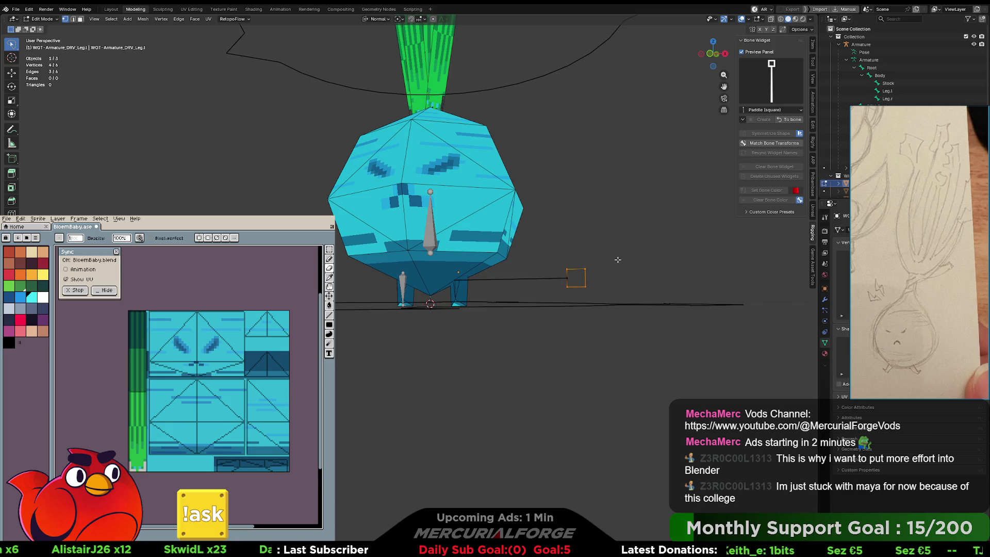
pyautogui.press('s')
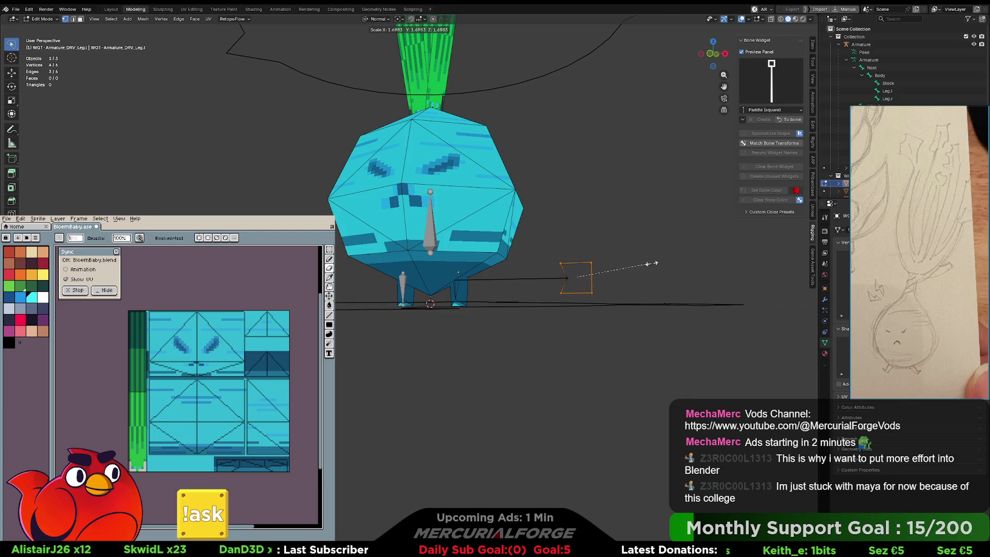
pyautogui.press('Return')
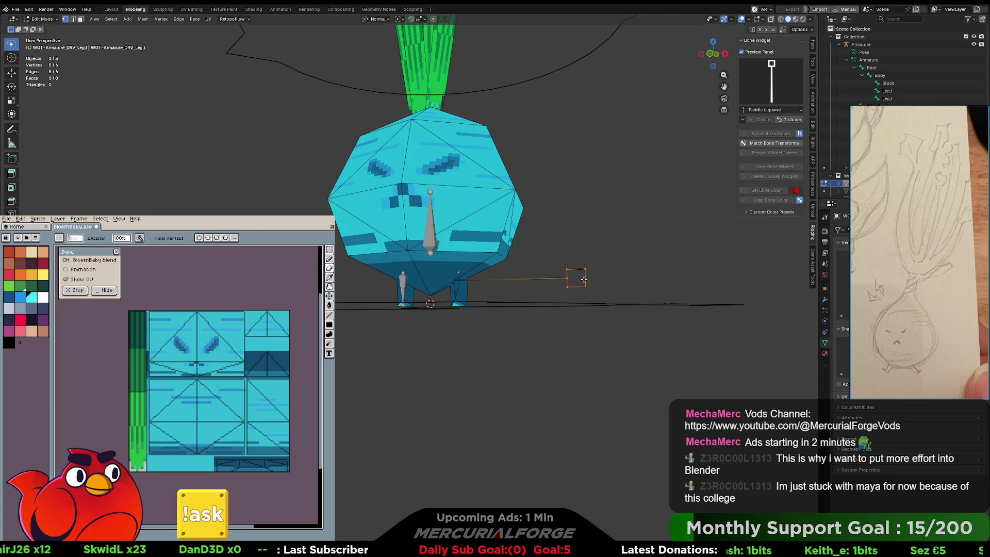
pyautogui.press('s')
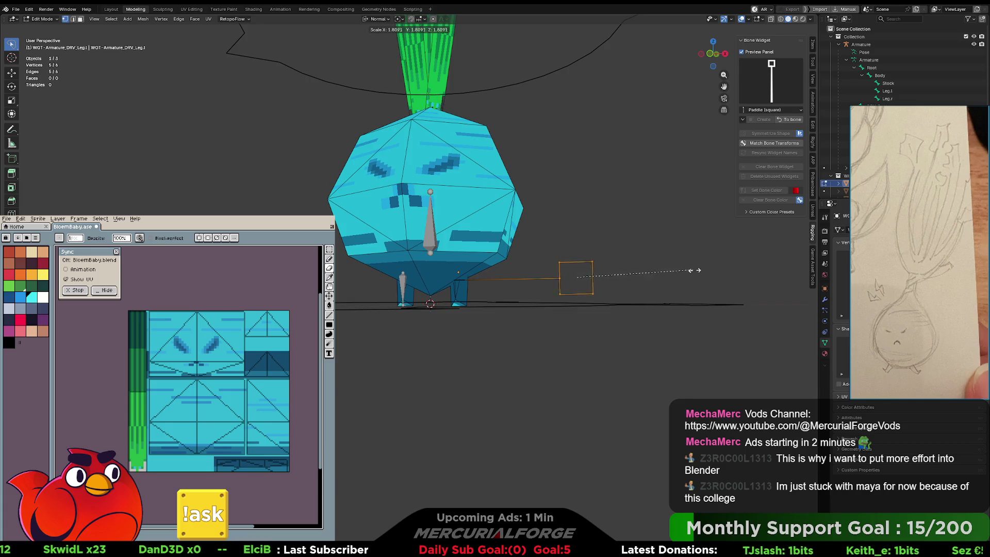
pyautogui.hotkey('alt', 'a')
pyautogui.moveTo(706, 270)
pyautogui.mouseDown(button='middle')
pyautogui.moveTo(567, 271)
pyautogui.moveTo(551, 298)
pyautogui.moveTo(577, 293)
pyautogui.mouseUp(button='middle')
# Return from widget editing to Pose Mode and compare the right and left leg control widgets.
pyautogui.click(788, 119)
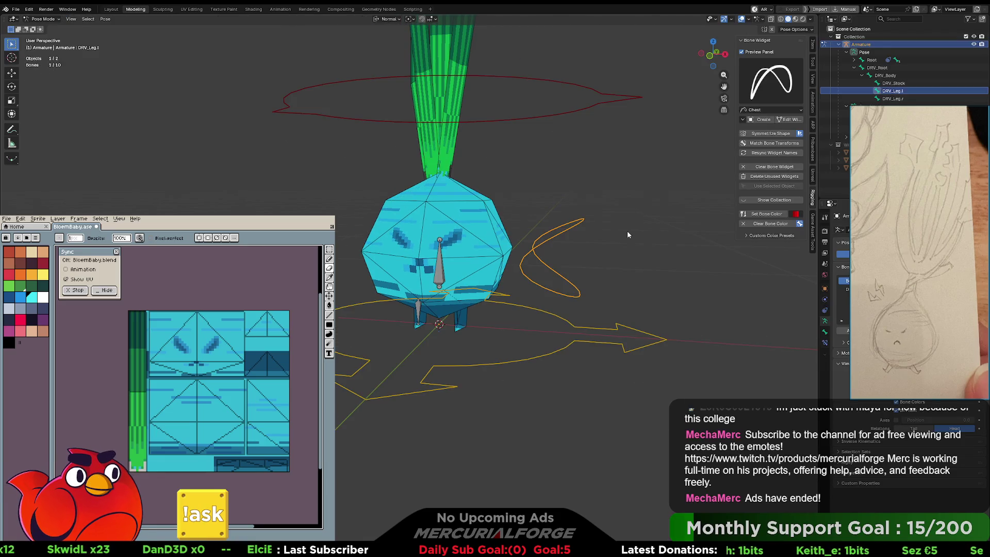
pyautogui.click(420, 306)
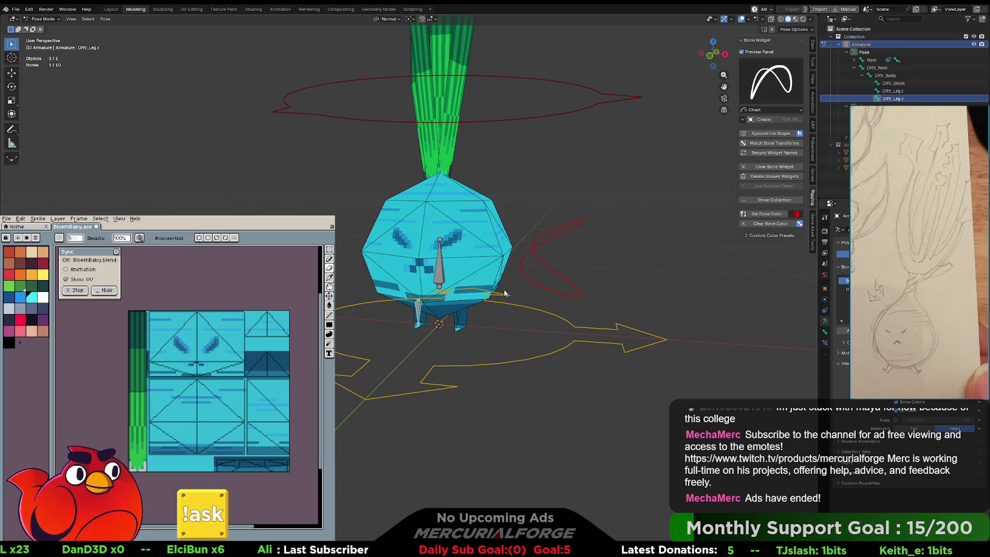
pyautogui.click(520, 273)
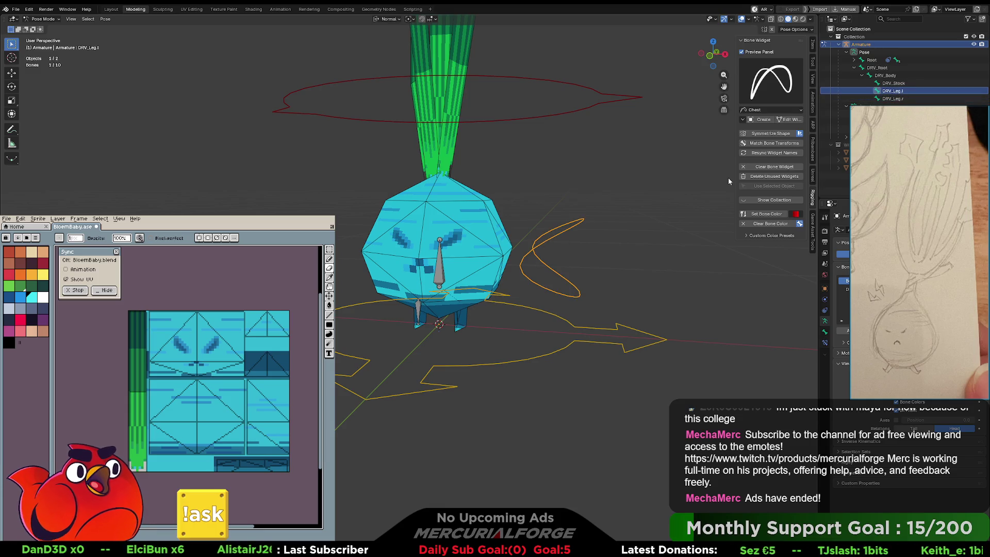
pyautogui.moveTo(633, 245); pyautogui.dragTo(631, 252, button='middle')
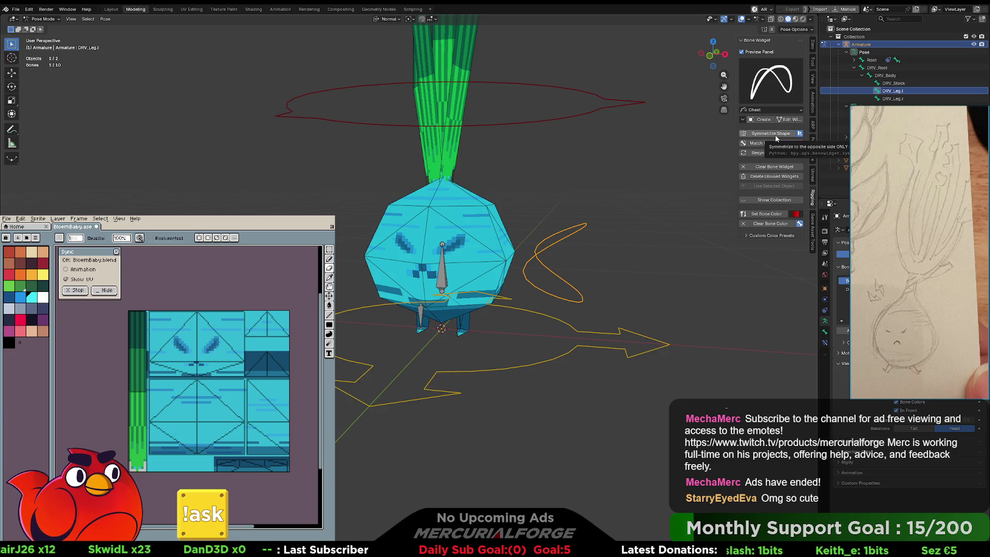
# Rename the right leg control bone from DRV_Leg.r to DRV_Leg.R.
pyautogui.click(425, 315)
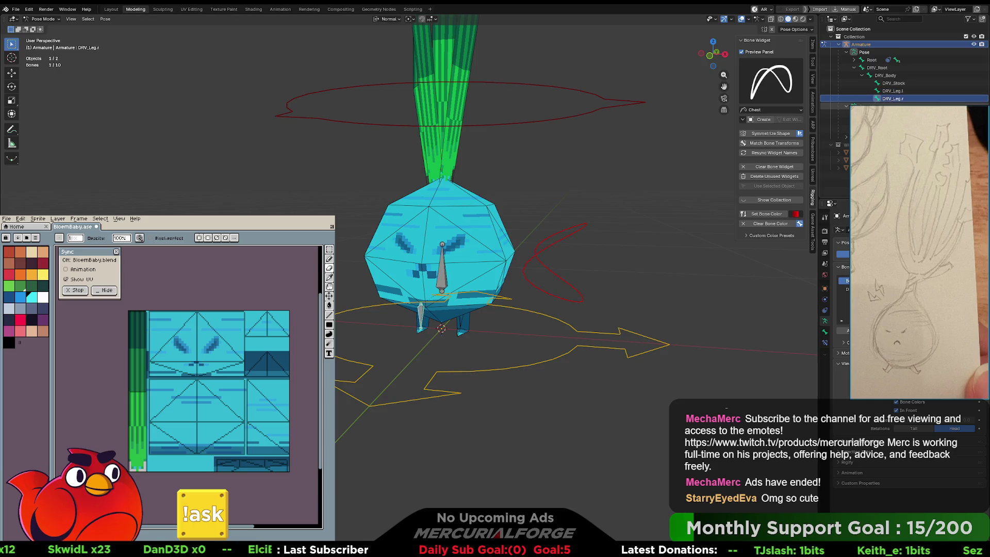
pyautogui.doubleClick(897, 99)
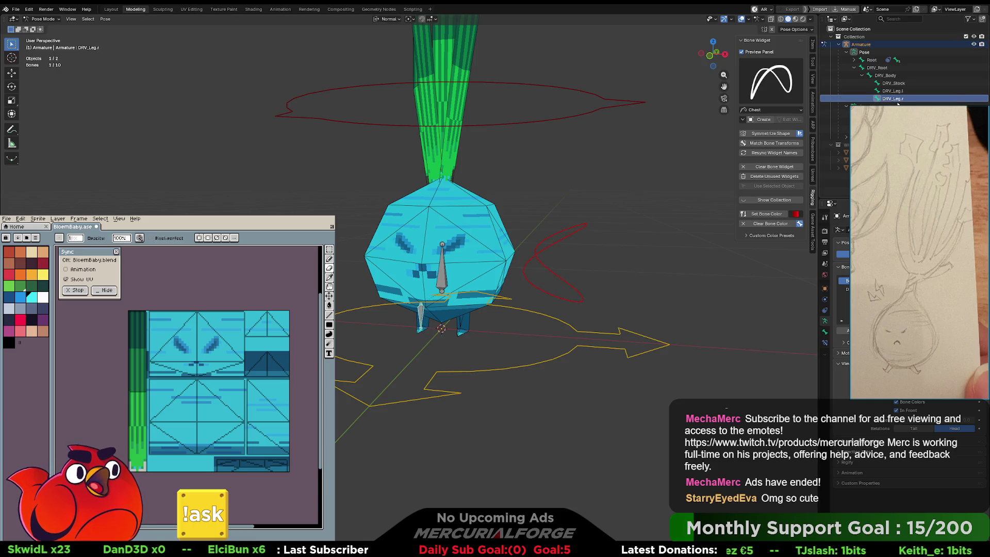
pyautogui.click(898, 98)
pyautogui.press('BackSpace')
pyautogui.press('BackSpace')
pyautogui.write('.R')
pyautogui.press('Return')
# Undo the accidental DRV_Leg.l rename and expand the Root bone's children in the Outliner.
pyautogui.press('Up')
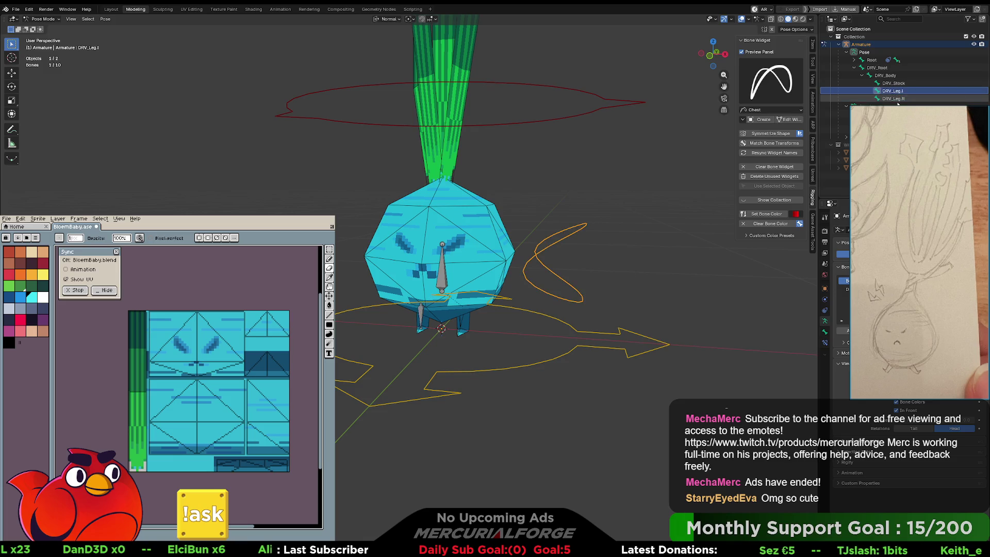
pyautogui.press('F2')
pyautogui.press('Return')
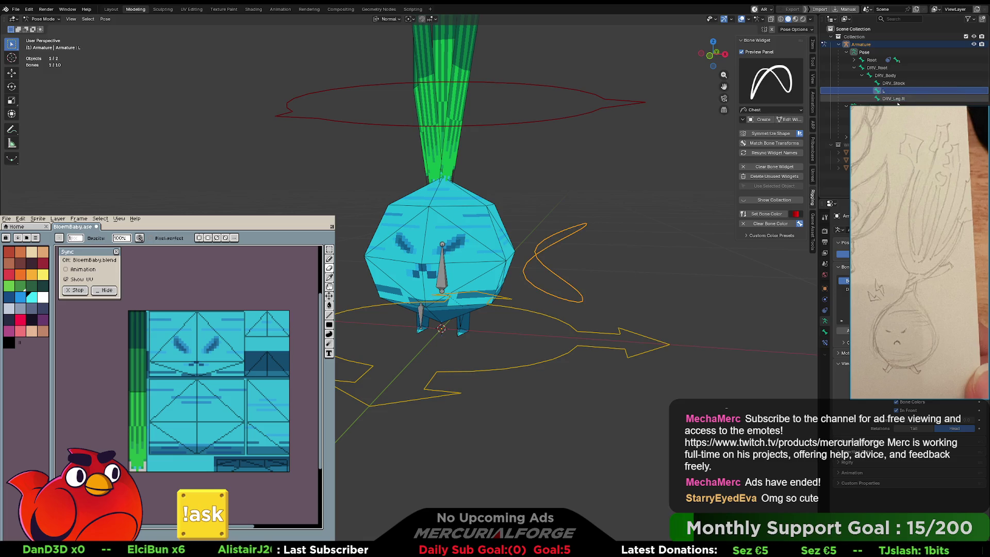
pyautogui.hotkey('ctrl', 'z')
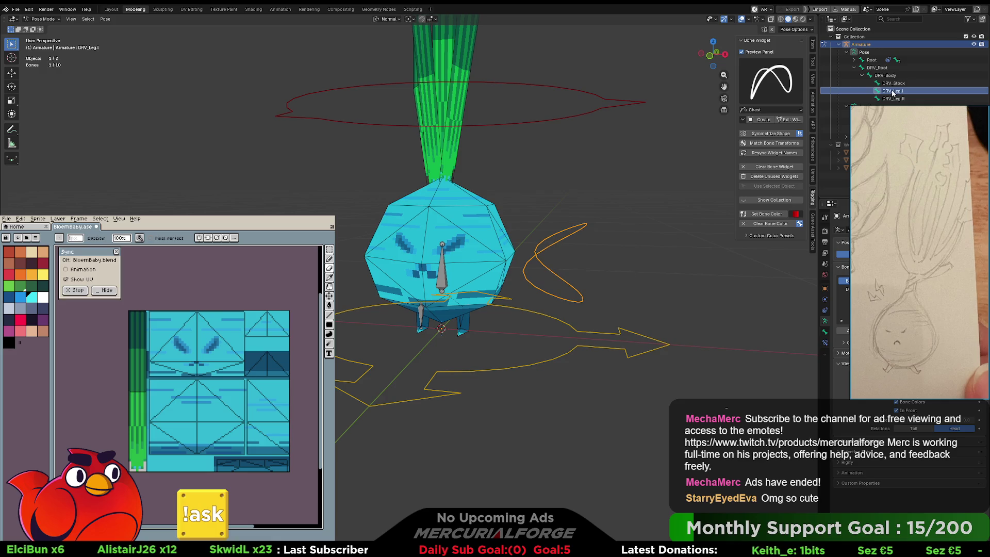
pyautogui.click(891, 98)
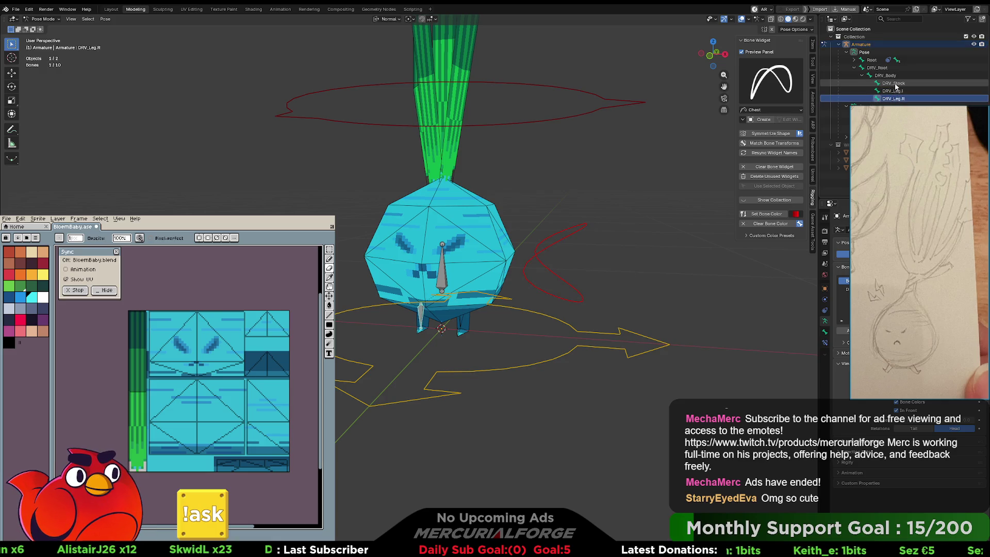
pyautogui.click(854, 60)
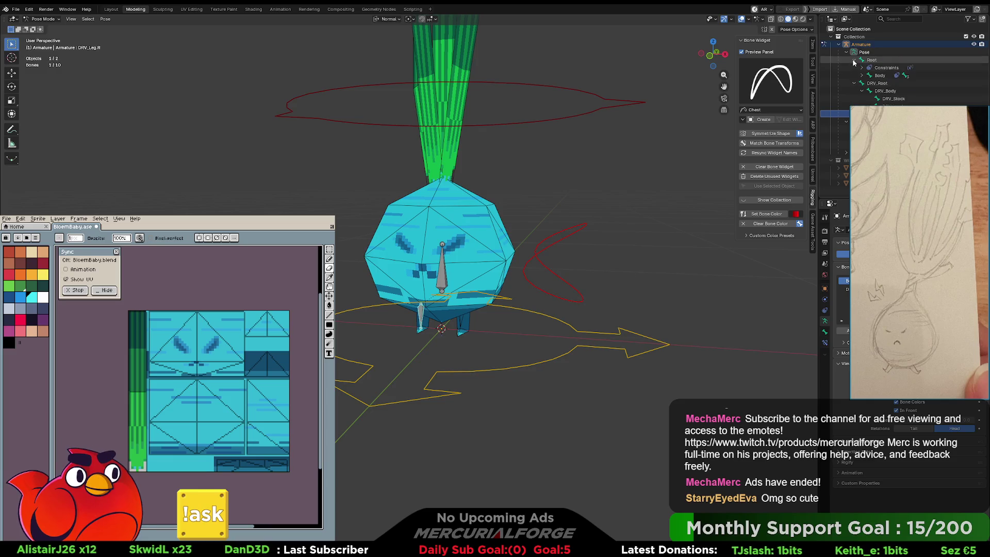
pyautogui.click(854, 60)
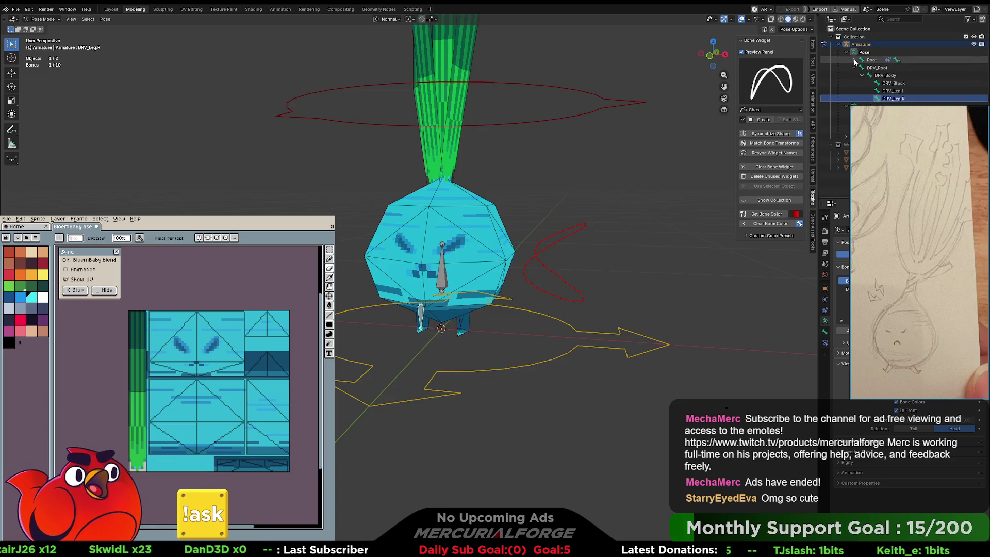
pyautogui.keyDown('shift'); pyautogui.click(854, 59); pyautogui.keyUp('shift')
pyautogui.scroll(-1, 876, 67)
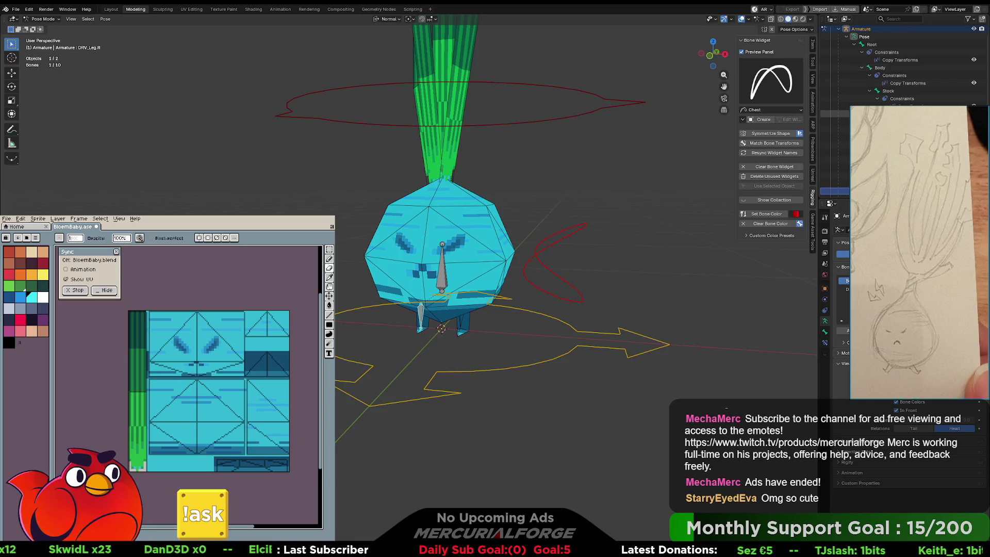
pyautogui.hotkey('ctrl', 'z')
pyautogui.hotkey('ctrl', 'z')
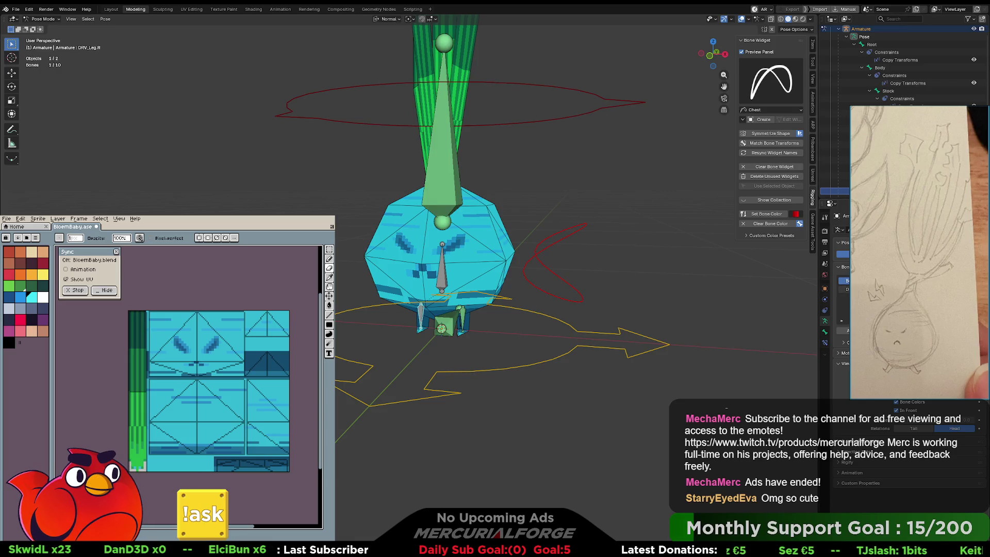
pyautogui.click(463, 316)
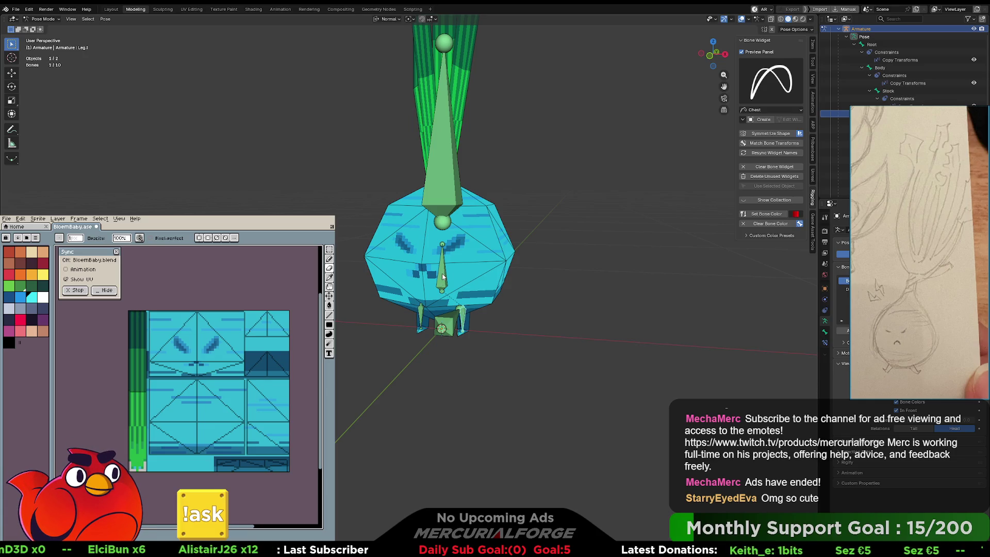
pyautogui.scroll(3, 443, 279)
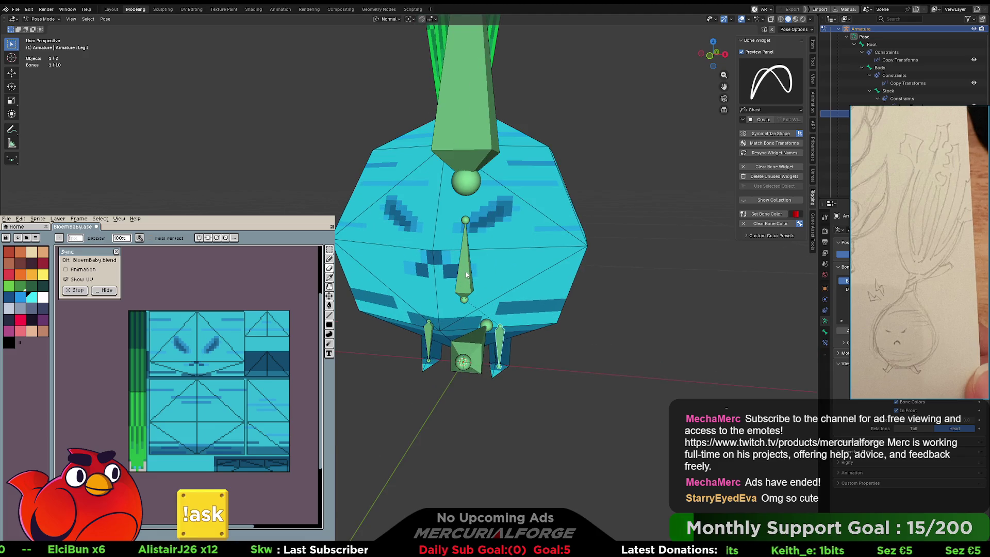
pyautogui.click(477, 348)
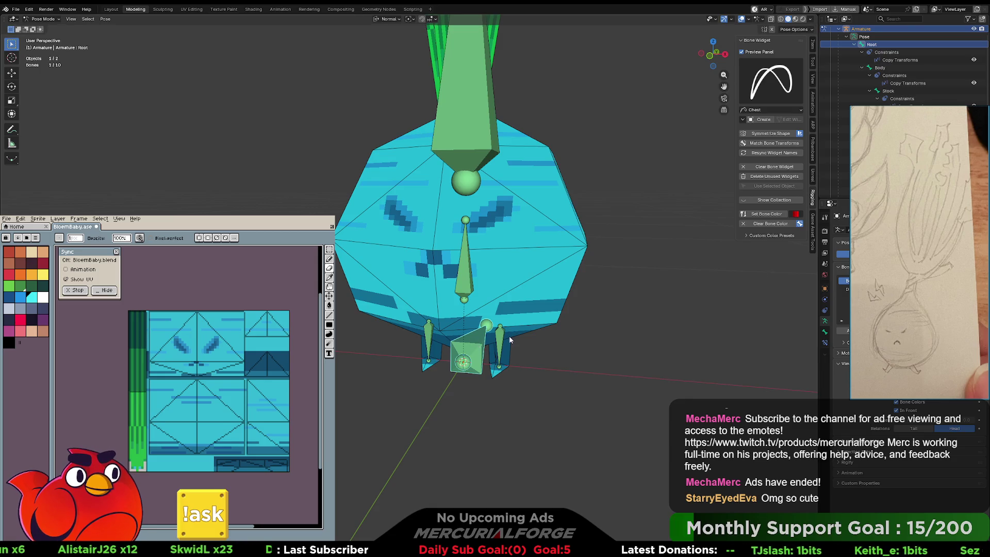
pyautogui.scroll(-3, 553, 313)
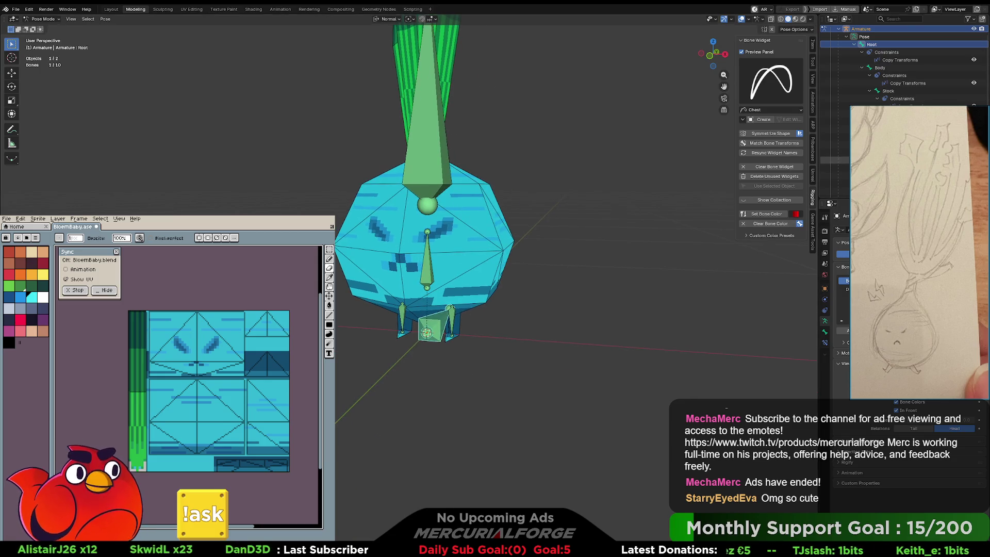
pyautogui.click(598, 256)
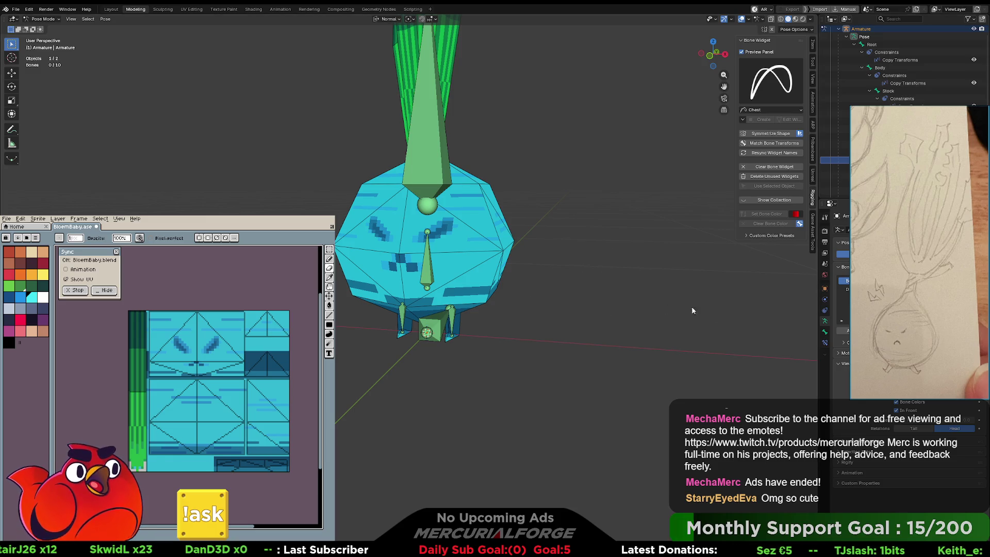
# Test-move the DRV_Root and left leg controls in Pose Mode.
pyautogui.hotkey('ctrl', 'Tab')
pyautogui.click(456, 288)
pyautogui.click(513, 309)
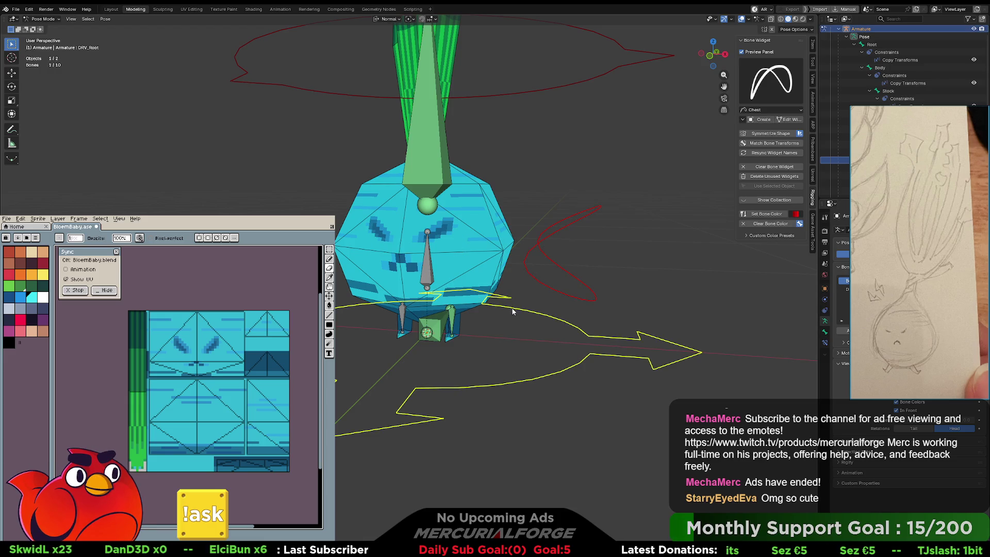
pyautogui.press('g')
pyautogui.click(518, 275)
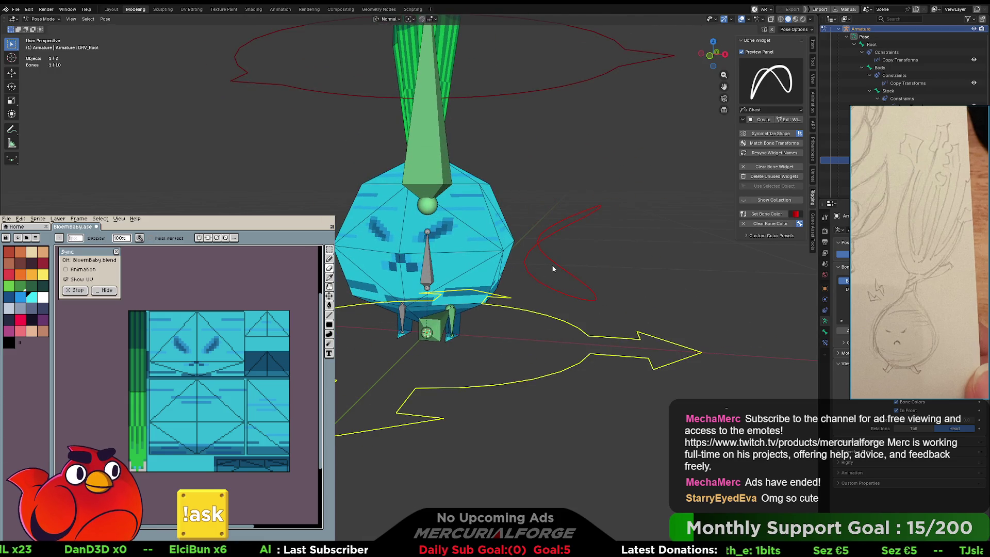
pyautogui.keyDown('shift'); pyautogui.click(550, 233); pyautogui.keyUp('shift')
pyautogui.press('g')
pyautogui.click(543, 263)
# Test-rotate the DRV_Body control and cancel to keep the rest pose.
pyautogui.click(429, 273)
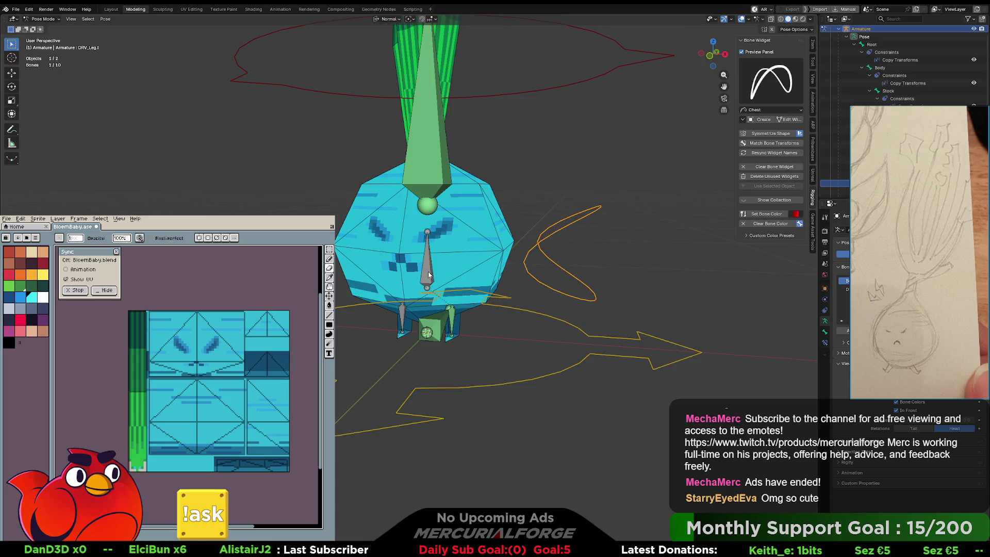
pyautogui.scroll(1, 428, 274)
pyautogui.click(432, 274)
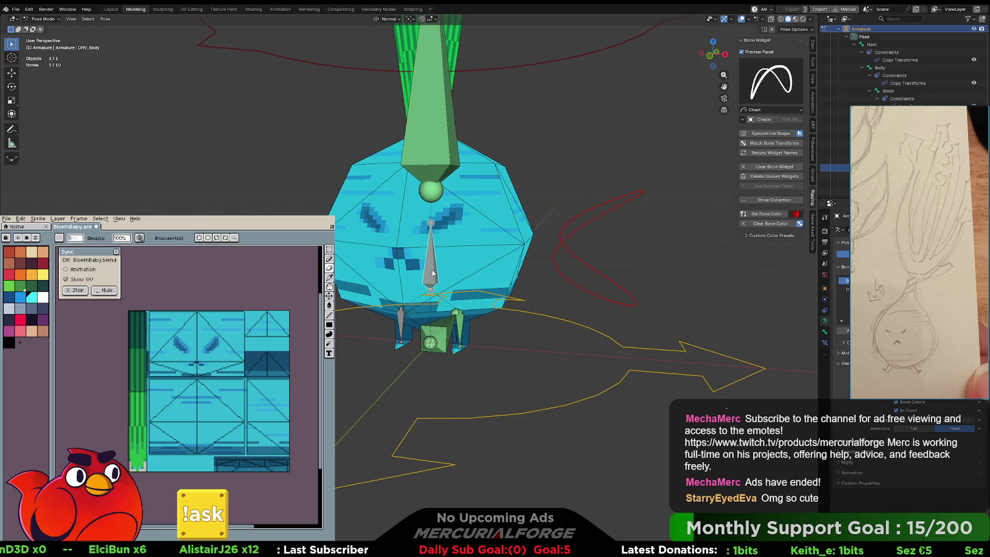
pyautogui.press('r')
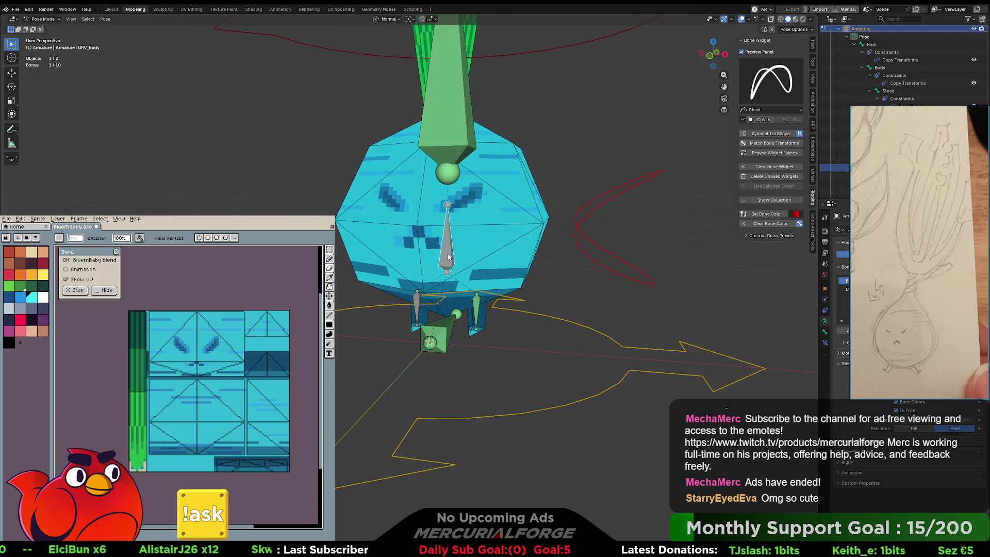
pyautogui.press('Escape')
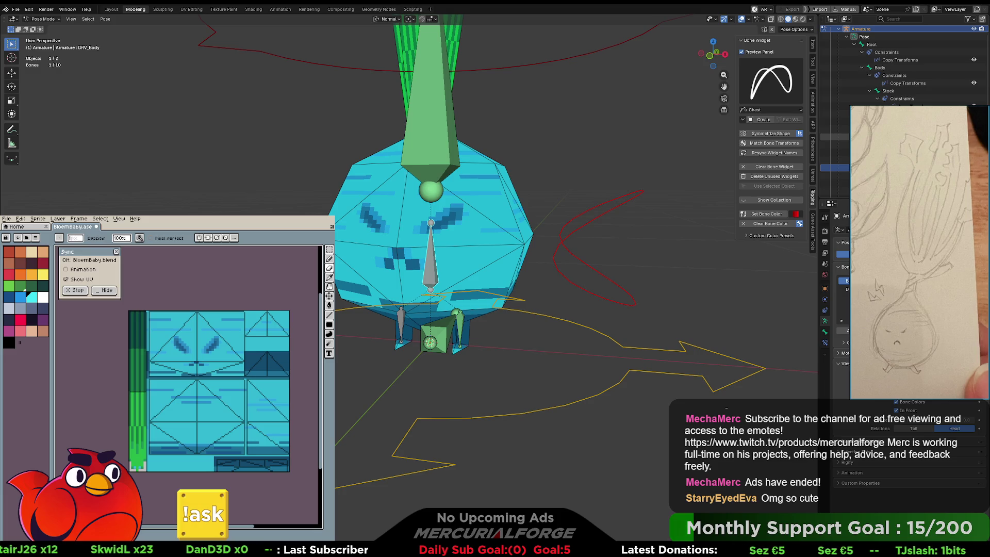
pyautogui.scroll(-2, 902, 67)
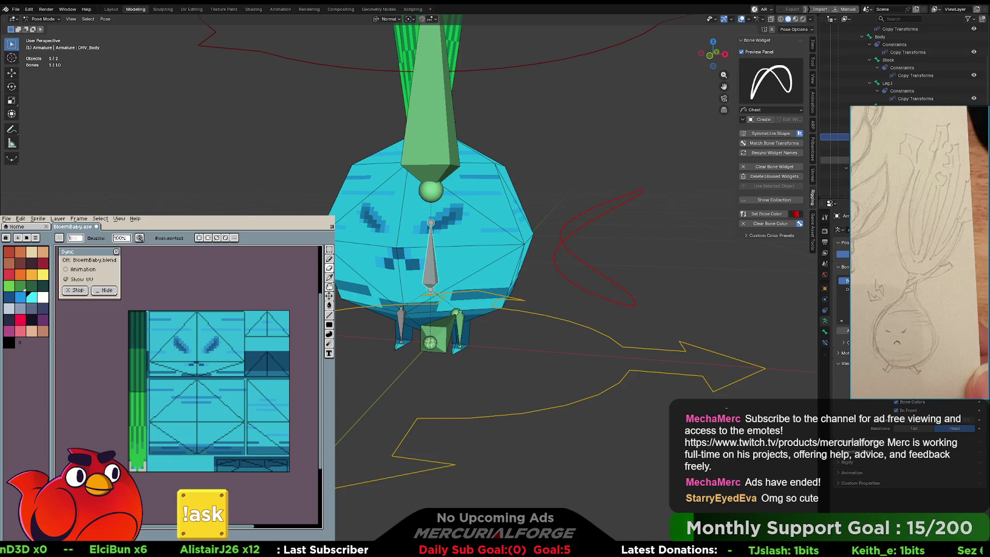
# Select DRV_Leg.l, Leg.r and Leg.l in the Outliner bone hierarchy.
pyautogui.click(834, 152)
pyautogui.scroll(-3, 834, 149)
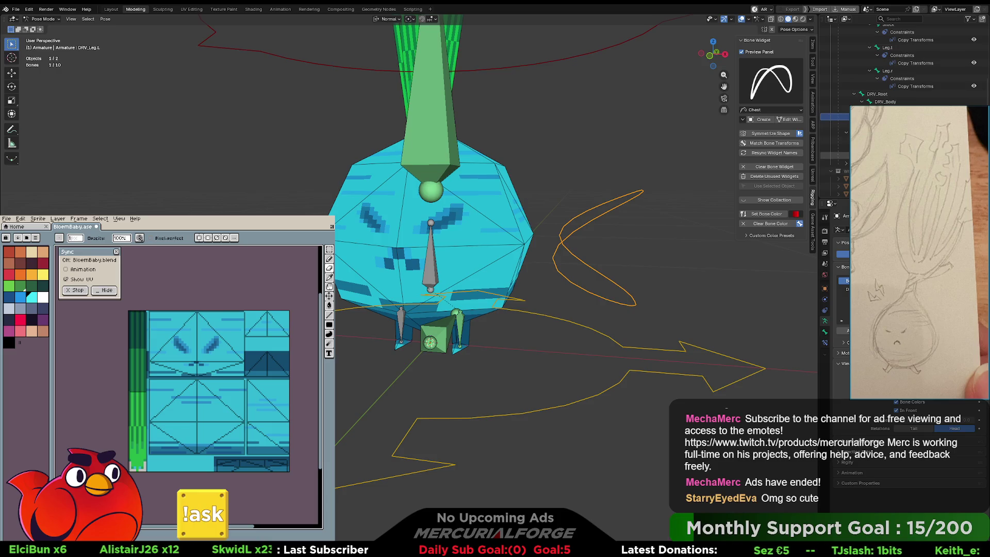
pyautogui.scroll(3, 912, 103)
pyautogui.click(912, 102)
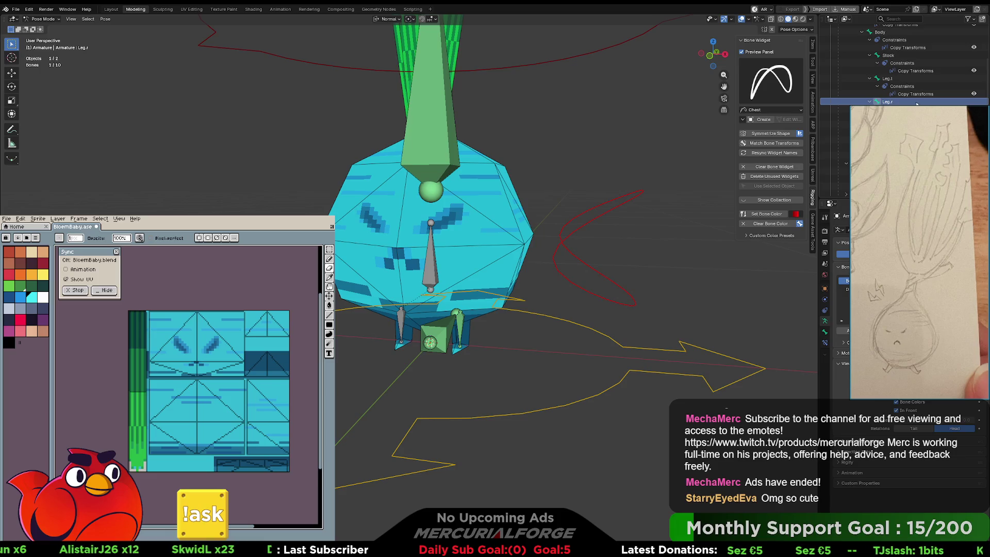
pyautogui.scroll(1, 897, 103)
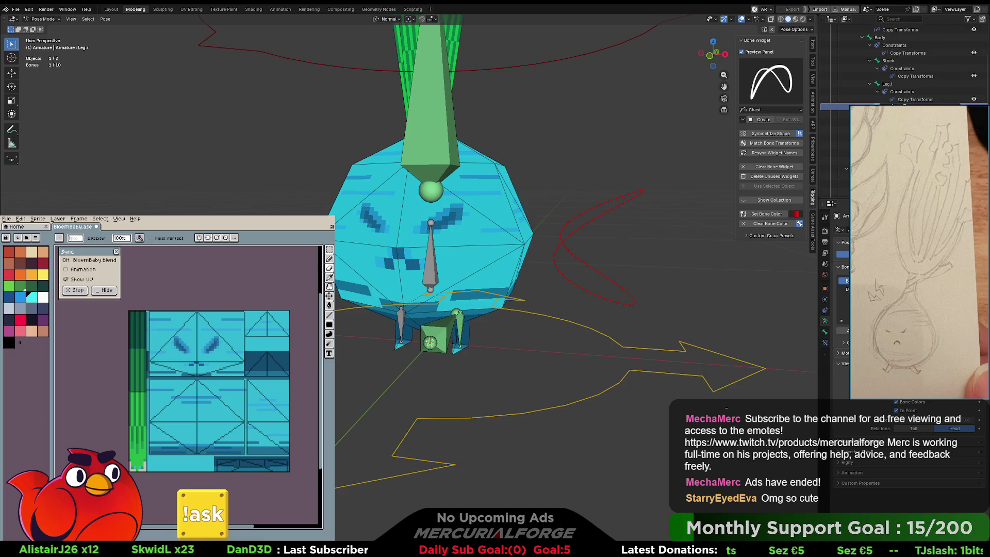
pyautogui.scroll(3, 899, 103)
pyautogui.click(902, 105)
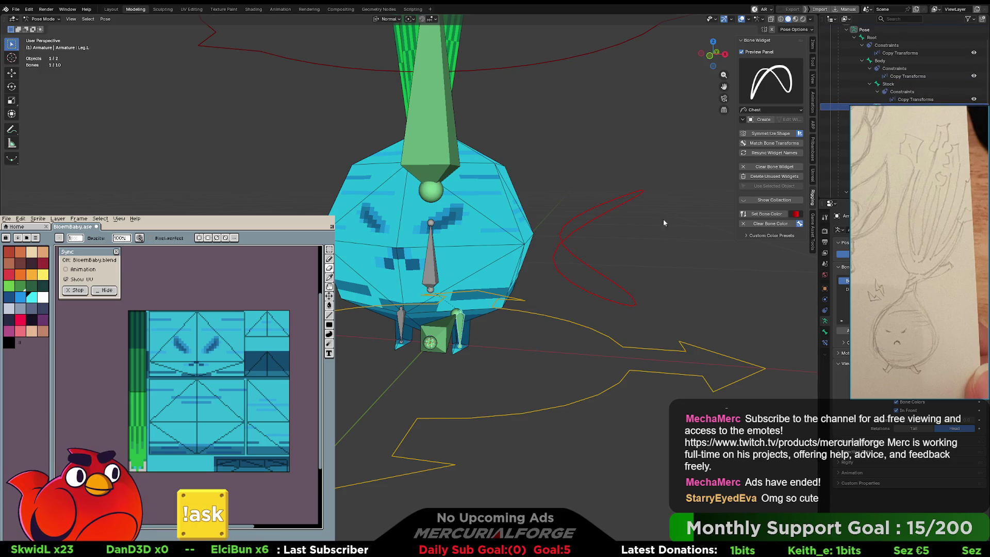
# Select the left leg and spiky root control curves in the viewport, ending with all bones deselected.
pyautogui.moveTo(469, 320); pyautogui.dragTo(521, 273, button='middle')
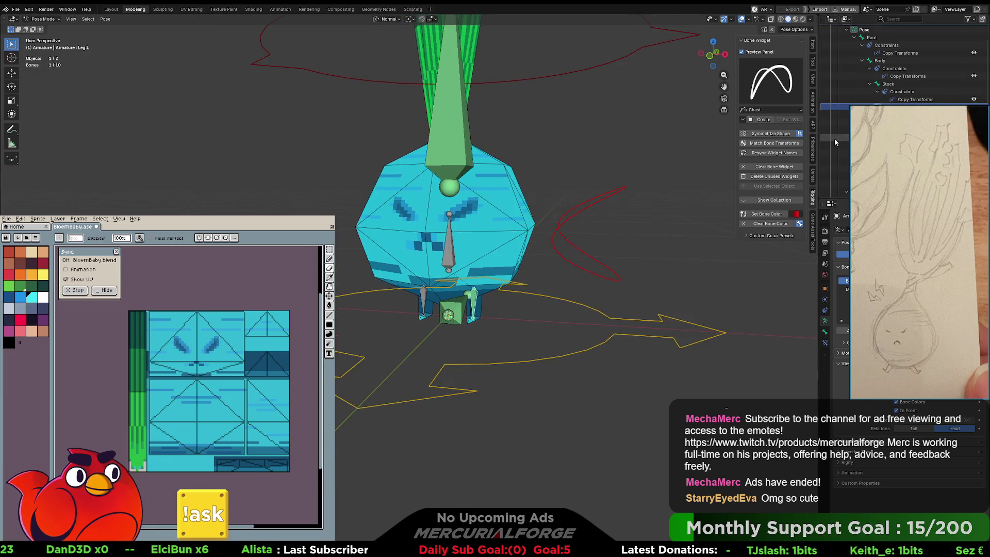
pyautogui.click(577, 266)
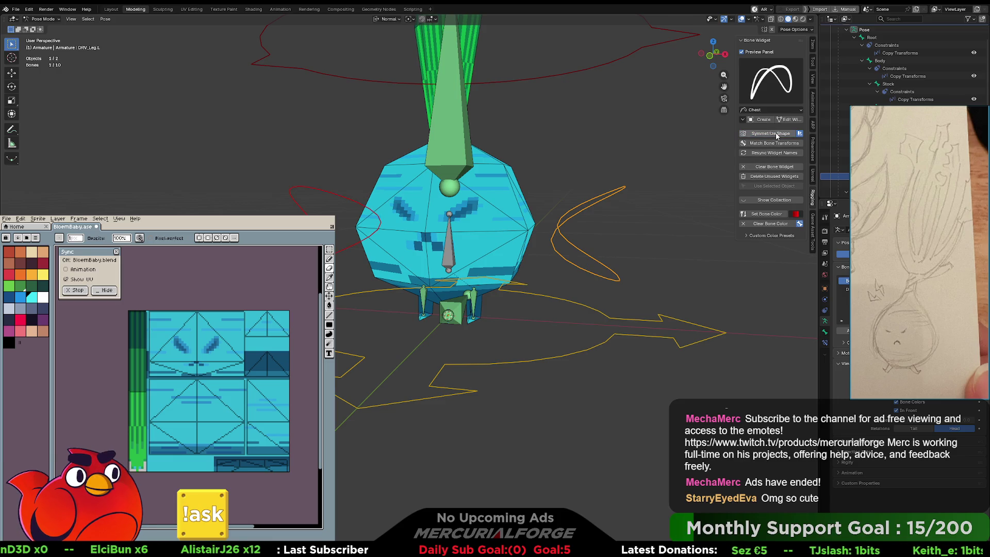
pyautogui.scroll(-5, 644, 228)
pyautogui.moveTo(630, 227); pyautogui.dragTo(593, 243, button='middle')
pyautogui.click(479, 298)
pyautogui.moveTo(479, 298)
pyautogui.mouseDown(button='middle')
pyautogui.moveTo(462, 281)
pyautogui.moveTo(580, 256)
pyautogui.mouseUp(button='middle')
pyautogui.click(572, 252)
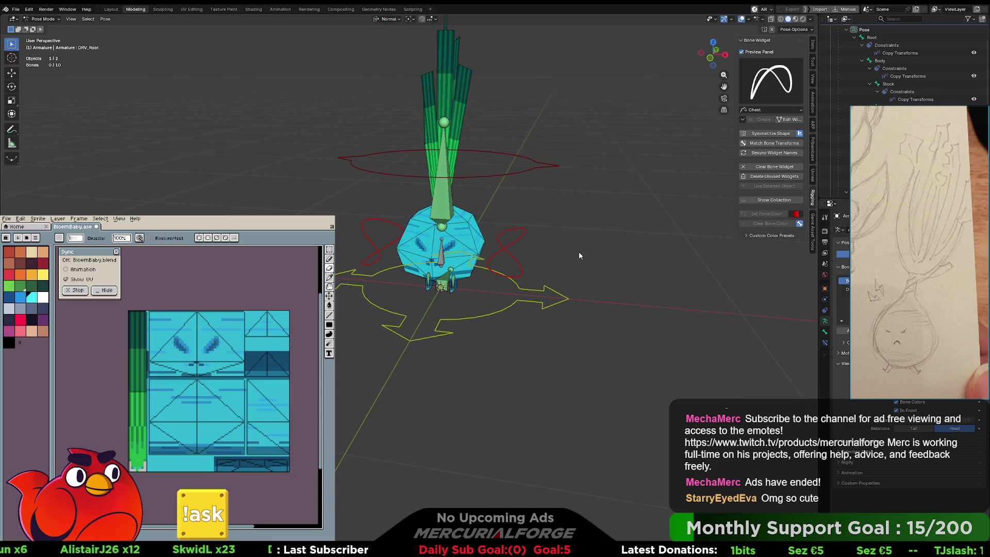
pyautogui.scroll(4, 579, 252)
pyautogui.moveTo(579, 252)
pyautogui.mouseDown(button='middle')
pyautogui.moveTo(648, 265)
pyautogui.moveTo(796, 361)
pyautogui.mouseUp(button='middle')
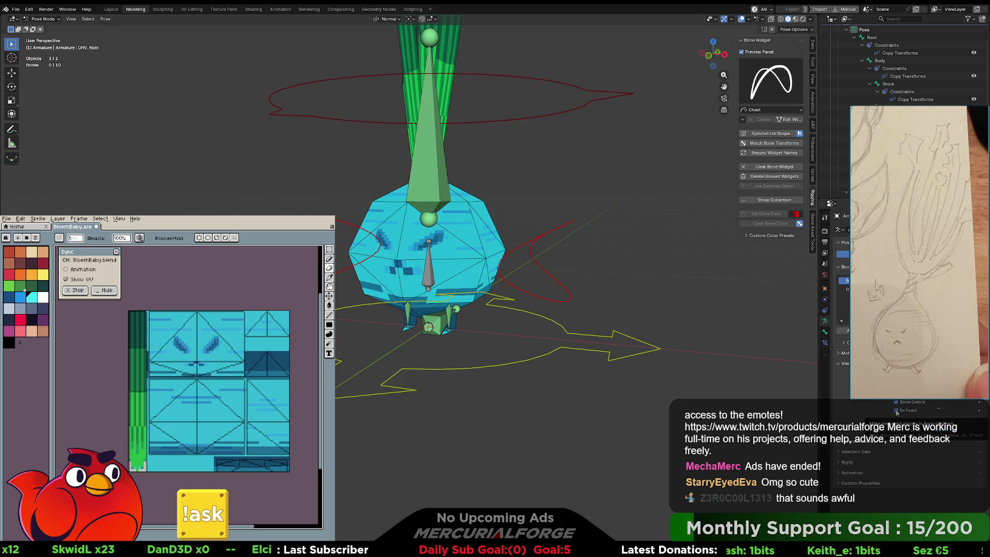
pyautogui.moveTo(584, 383); pyautogui.dragTo(502, 336, button='middle')
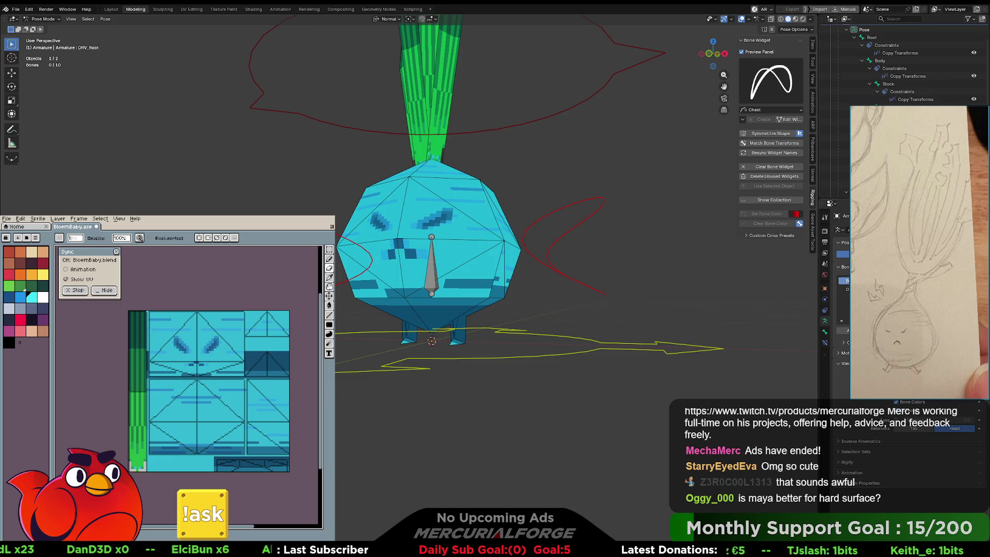
# Shift-select the left leg, stock, right leg and root control curves together.
pyautogui.click(429, 275)
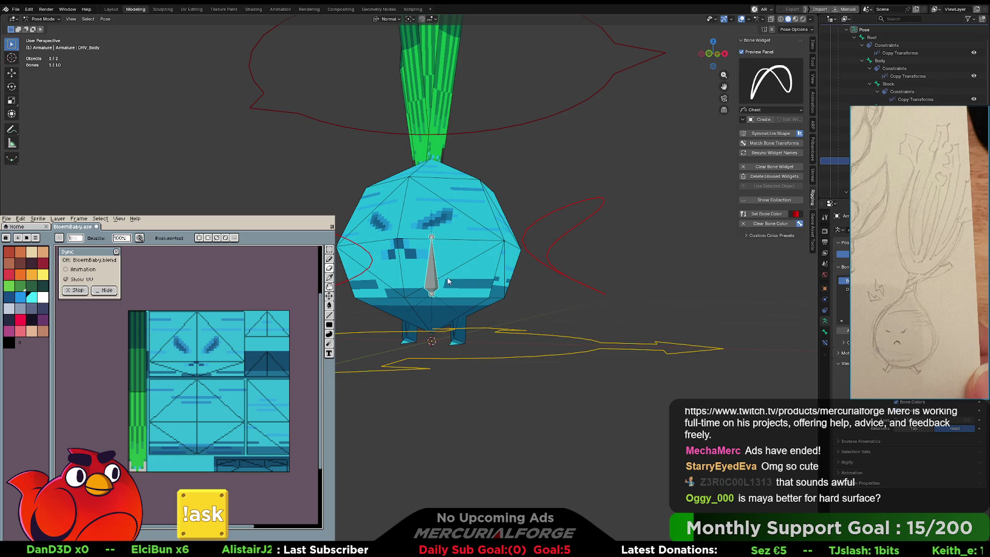
pyautogui.moveTo(450, 281); pyautogui.dragTo(440, 285, button='middle')
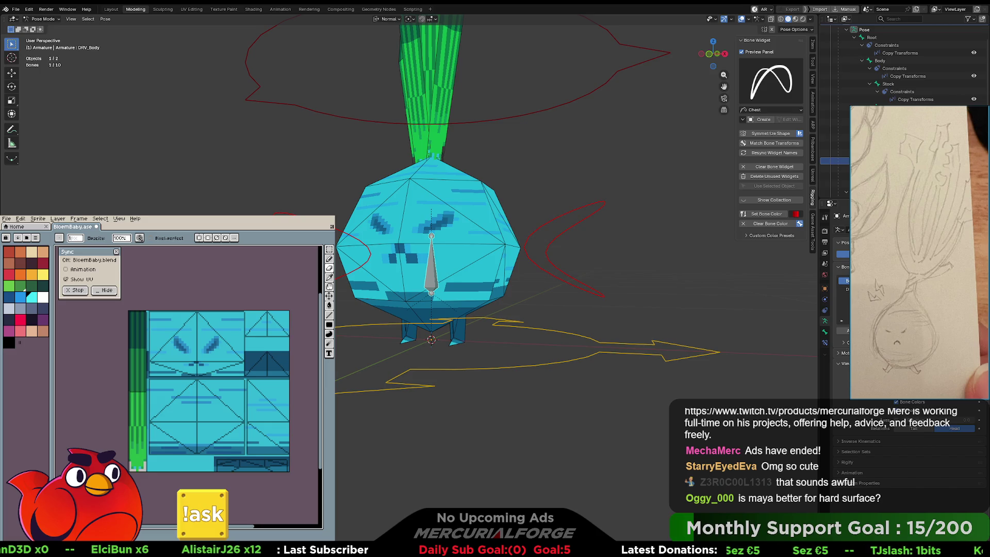
pyautogui.scroll(-1, 636, 263)
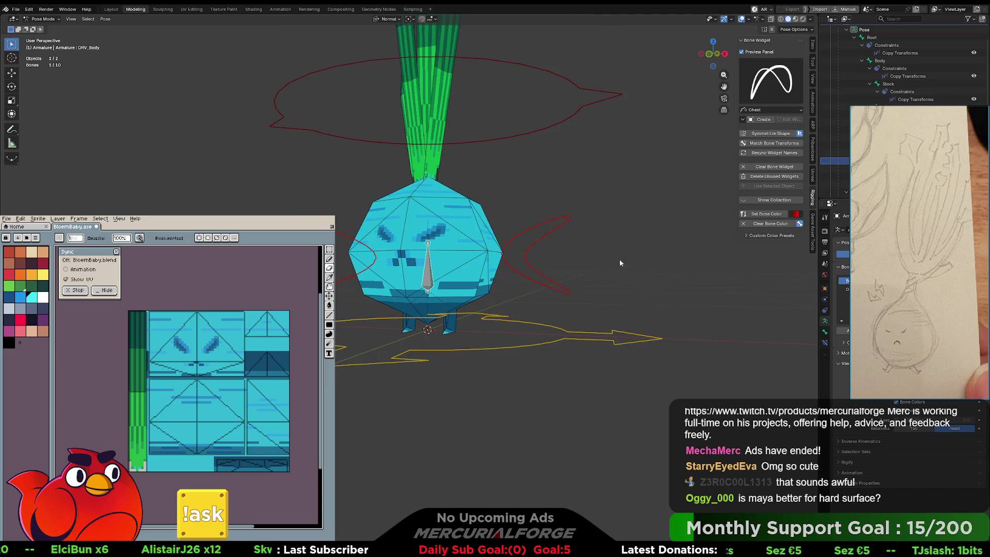
pyautogui.click(549, 218)
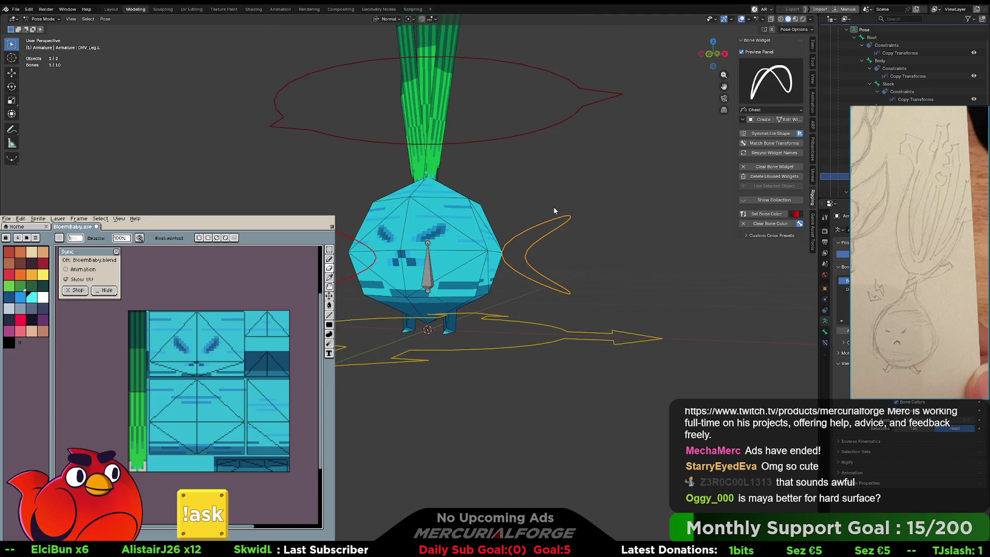
pyautogui.keyDown('shift'); pyautogui.click(552, 122); pyautogui.keyUp('shift')
pyautogui.keyDown('shift'); pyautogui.click(367, 258); pyautogui.keyUp('shift')
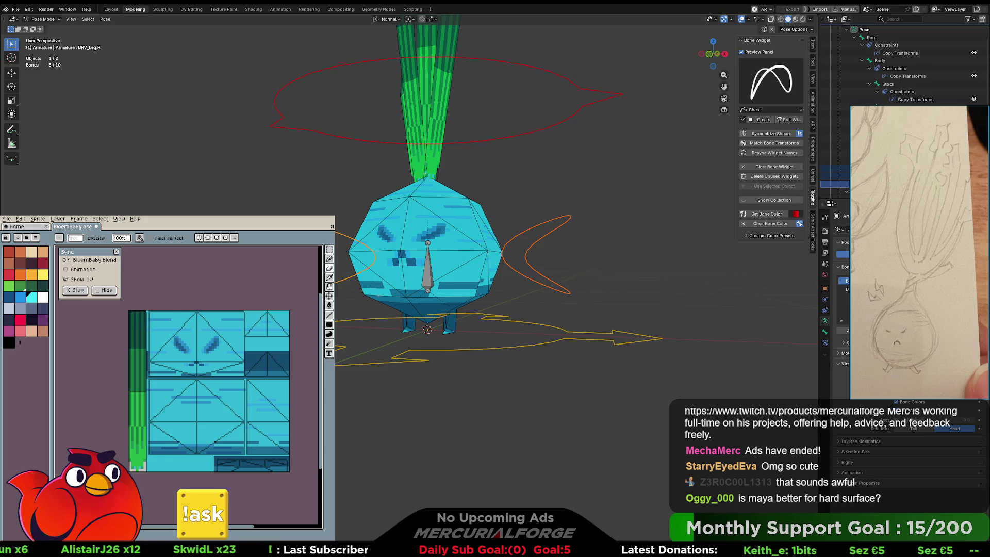
pyautogui.keyDown('shift'); pyautogui.click(401, 349); pyautogui.keyUp('shift')
pyautogui.moveTo(481, 337)
pyautogui.mouseDown(button='middle')
pyautogui.moveTo(491, 337)
pyautogui.moveTo(483, 315)
pyautogui.moveTo(494, 321)
pyautogui.moveTo(514, 299)
pyautogui.moveTo(503, 310)
pyautogui.mouseUp(button='middle')
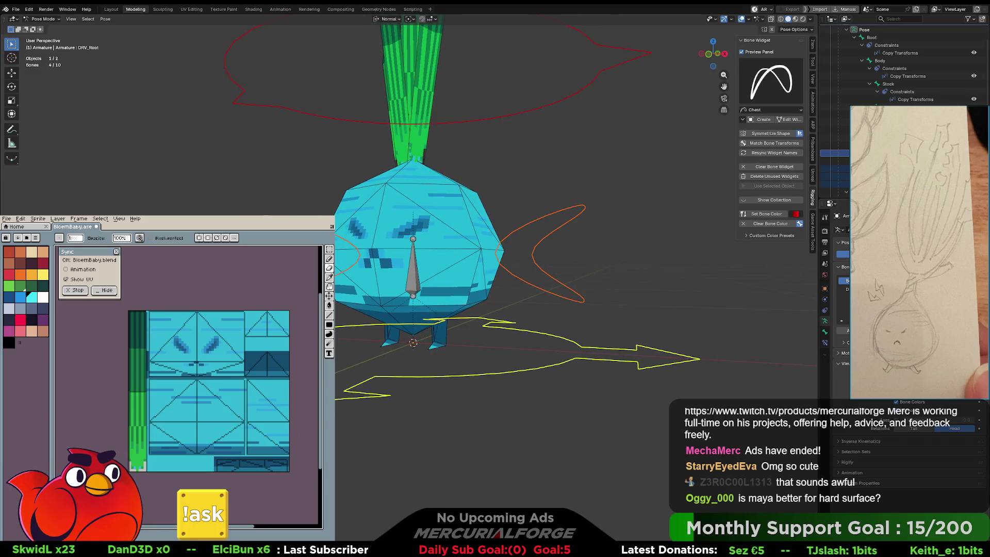
pyautogui.click(845, 289)
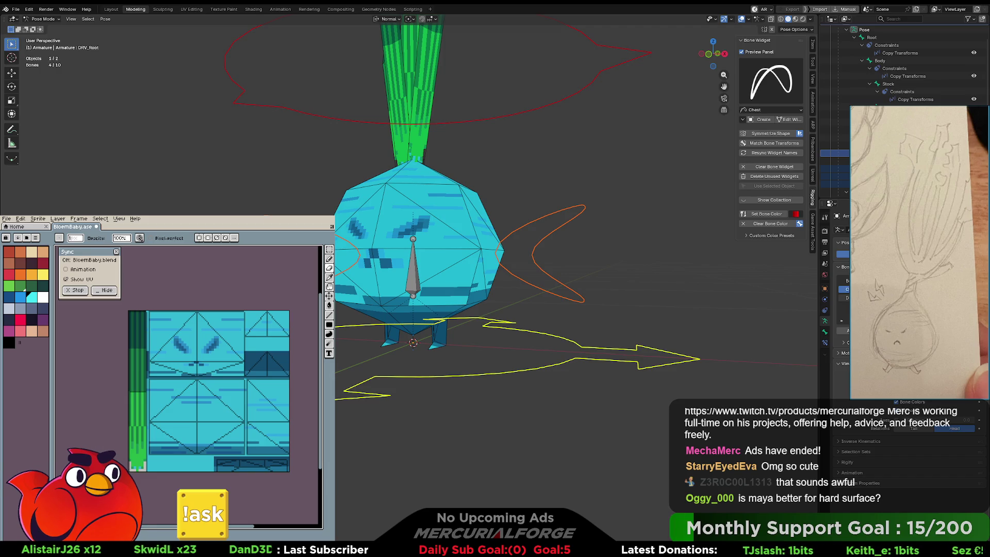
# View DRV_Root's transform values, rotation in Quaternion (WXYZ), in the sidebar Item tab.
pyautogui.click(813, 45)
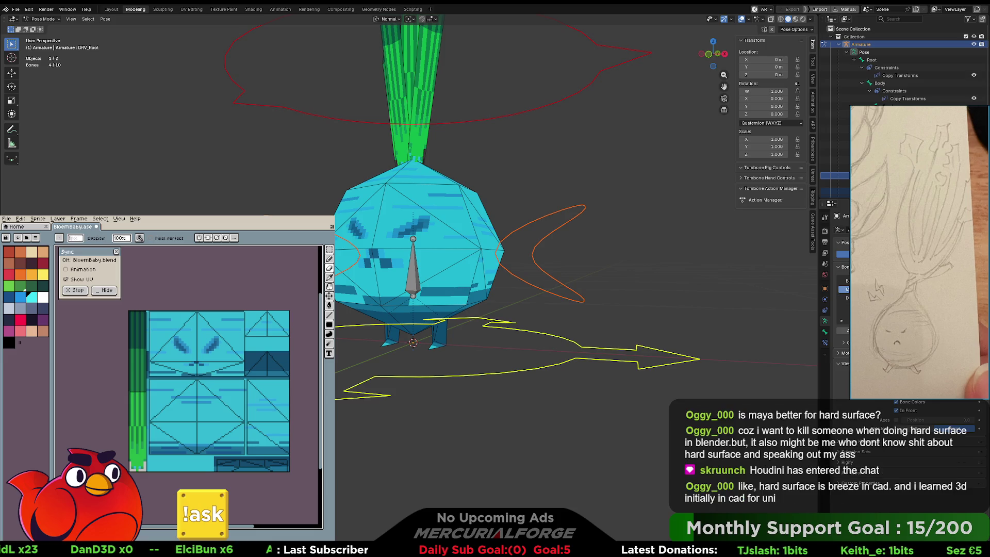
pyautogui.click(846, 281)
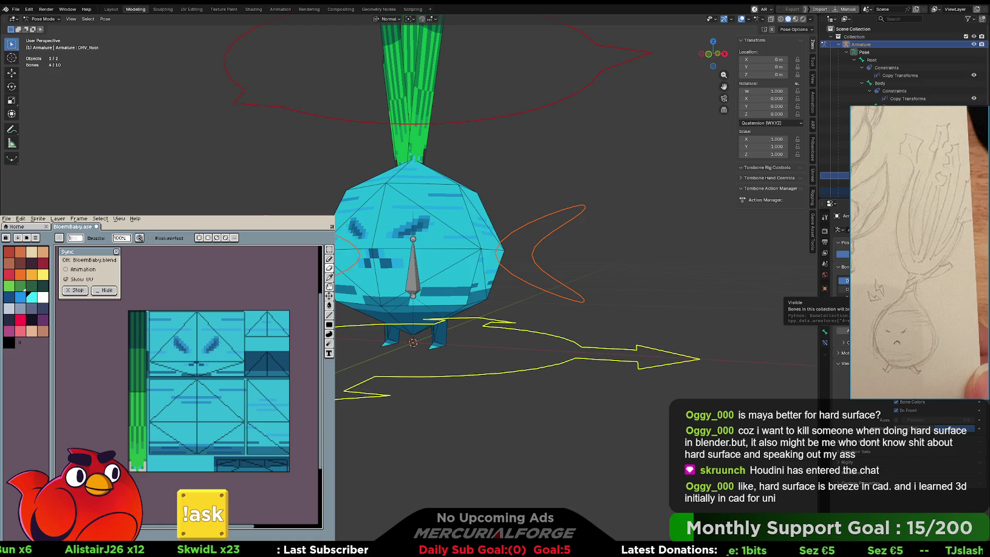
# Clear the bone selection, switch the armature to Object Mode and select the whole armature.
pyautogui.click(845, 289)
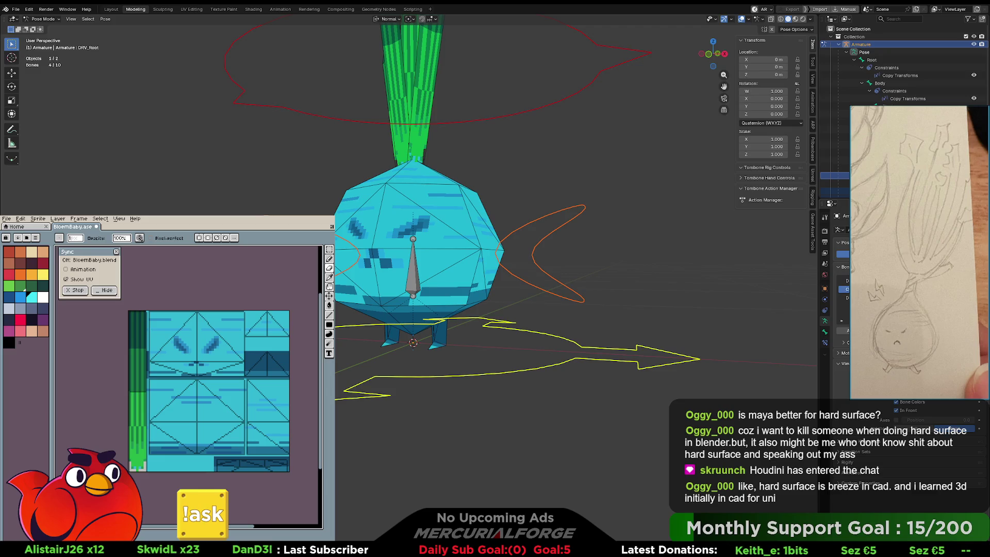
pyautogui.click(845, 297)
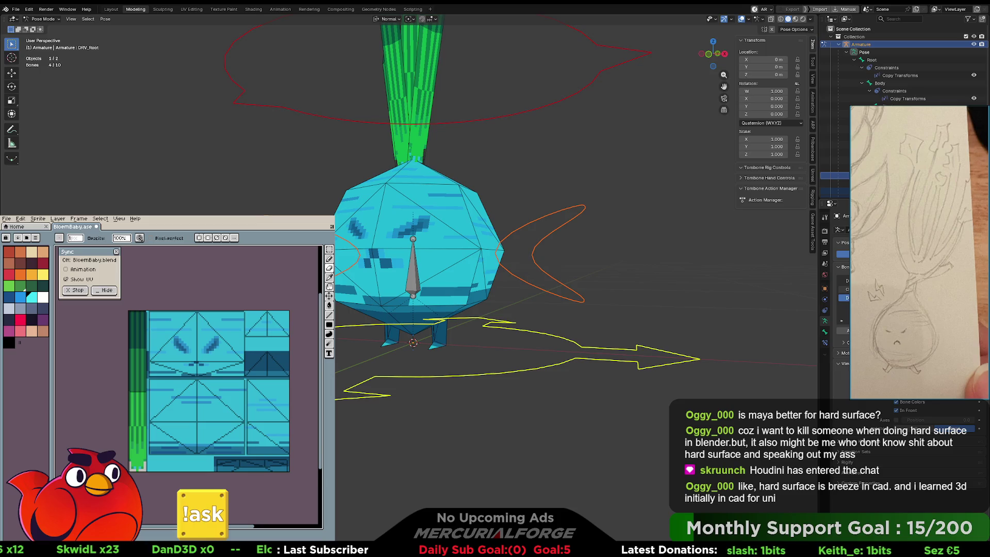
pyautogui.click(751, 220)
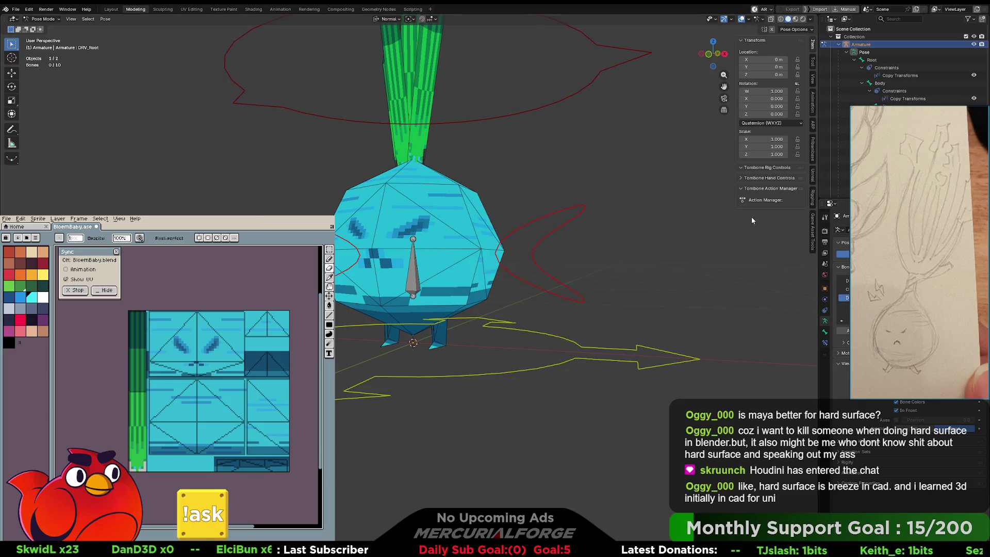
pyautogui.click(546, 217)
pyautogui.moveTo(549, 216)
pyautogui.mouseDown(button='middle')
pyautogui.moveTo(520, 242)
pyautogui.moveTo(524, 251)
pyautogui.mouseUp(button='middle')
pyautogui.hotkey('ctrl', 'Tab')
pyautogui.click(482, 225)
pyautogui.click(514, 236)
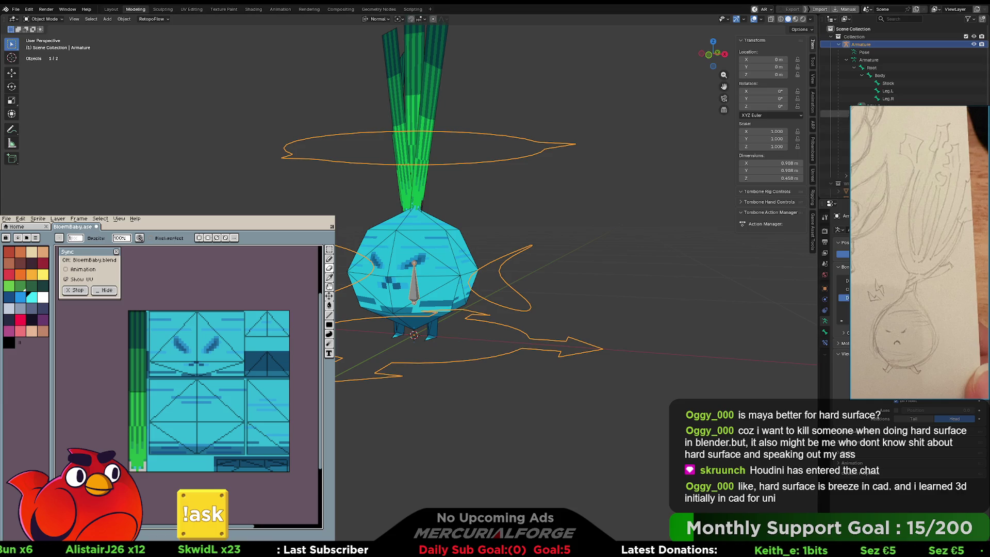
# Test-move the whole rig in Object Mode and cancel, leaving it at the origin.
pyautogui.click(835, 105)
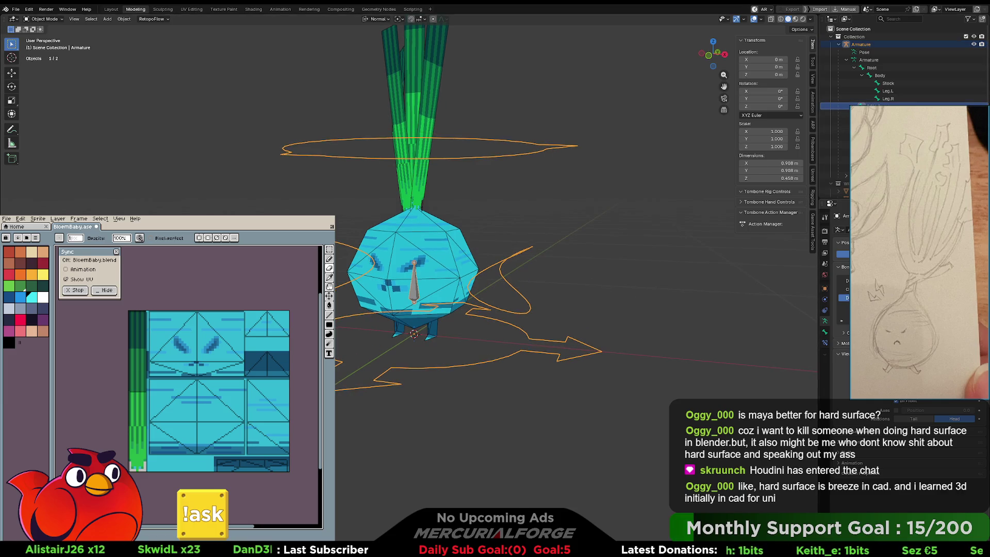
pyautogui.press('g')
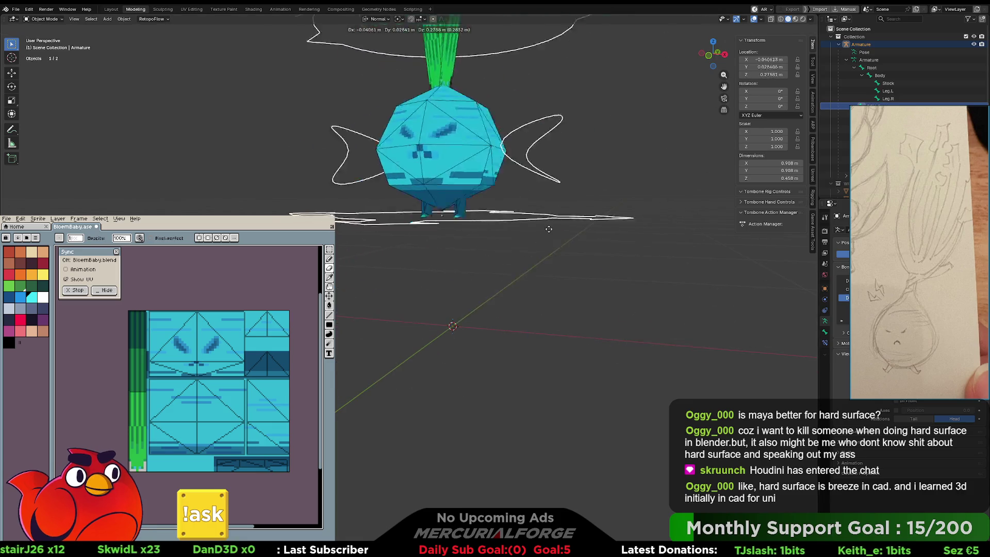
pyautogui.press('Escape')
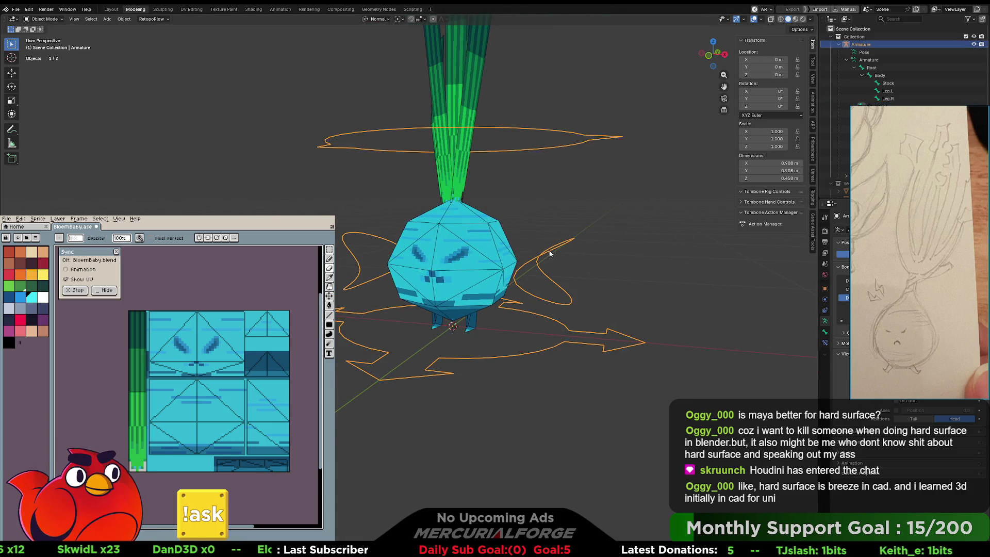
pyautogui.scroll(2, 614, 247)
# In Pose Mode, test-rotate the left leg control on X and cancel, keeping its rest rotation.
pyautogui.hotkey('ctrl', 'Tab')
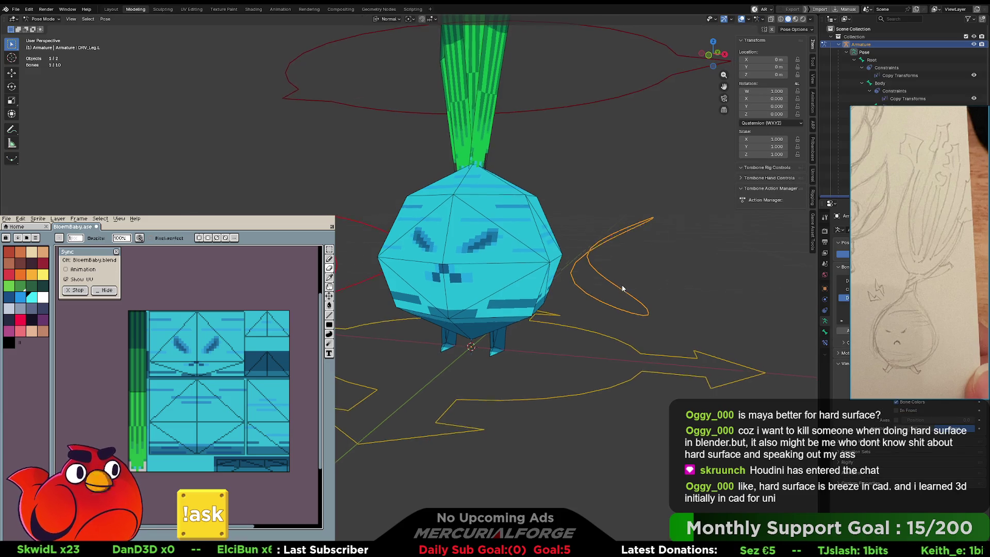
pyautogui.moveTo(619, 261); pyautogui.dragTo(588, 261, button='middle')
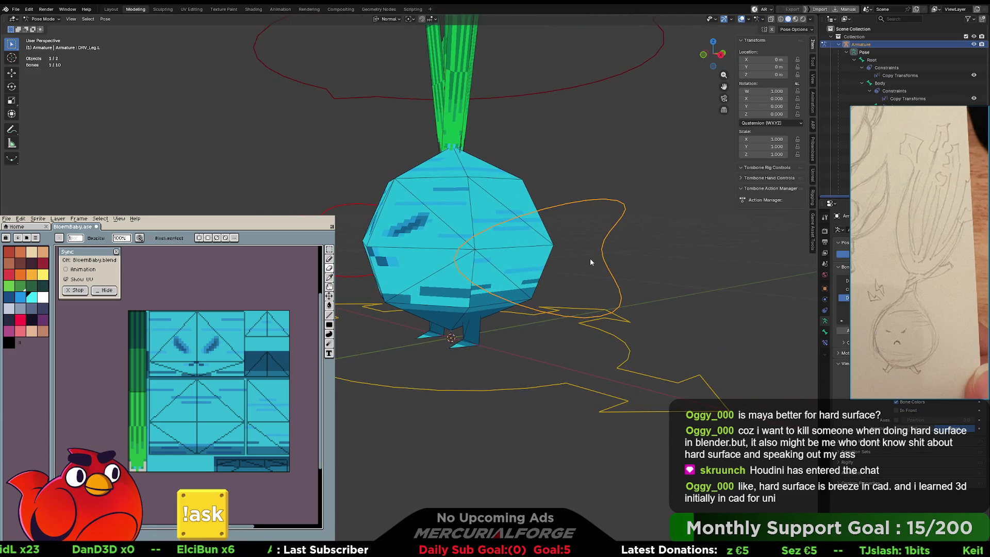
pyautogui.press('r')
pyautogui.press('x')
pyautogui.press('x')
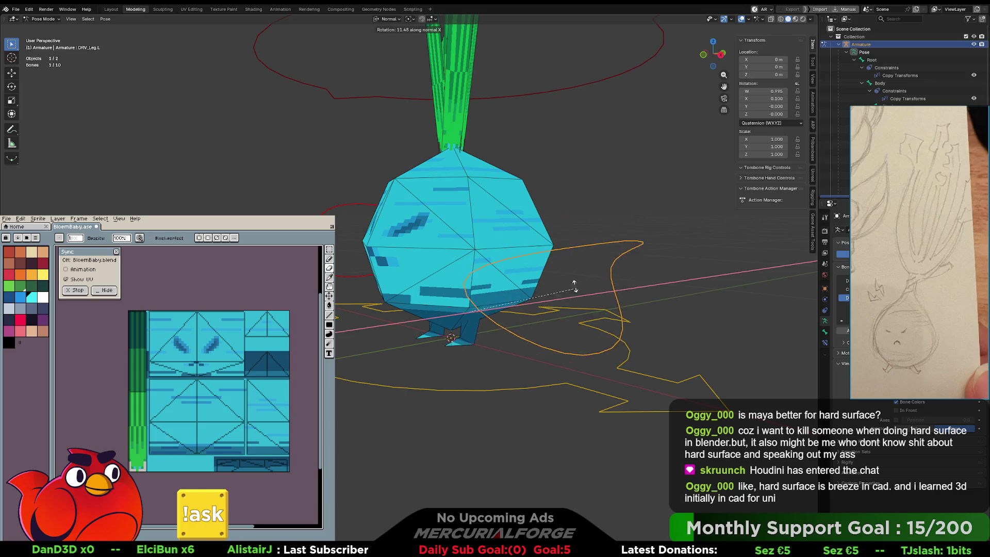
pyautogui.press('x')
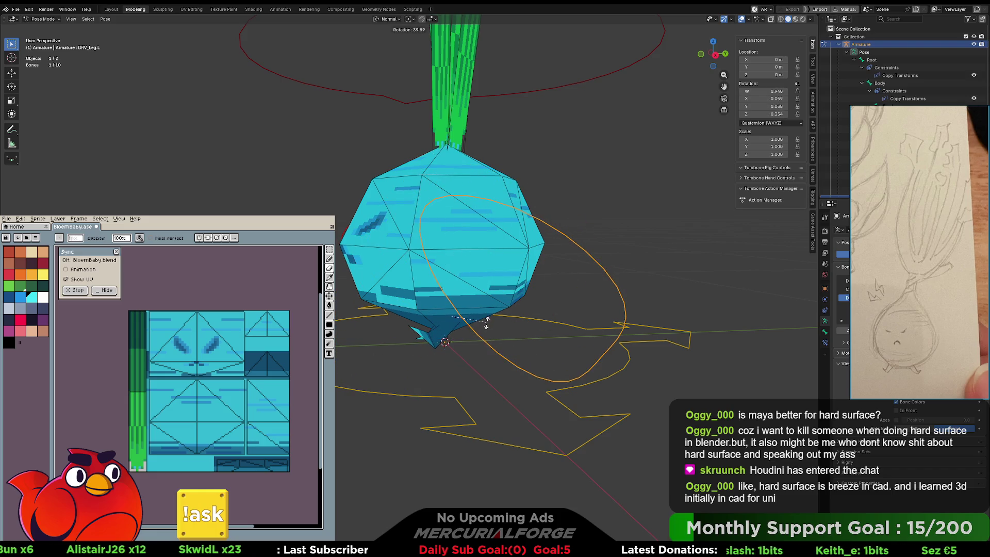
pyautogui.press('Escape')
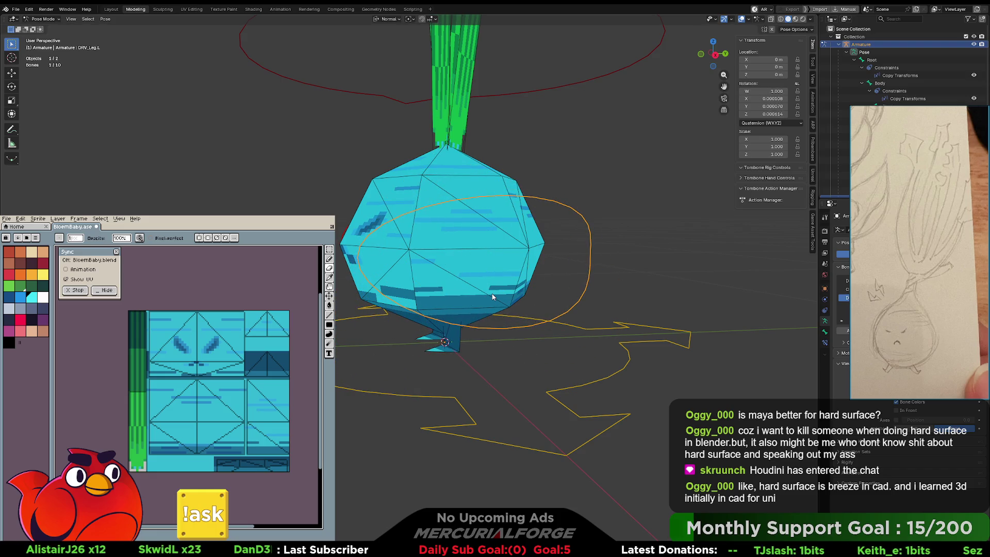
pyautogui.moveTo(492, 297)
pyautogui.mouseDown(button='middle')
pyautogui.moveTo(554, 292)
pyautogui.moveTo(545, 282)
pyautogui.mouseUp(button='middle')
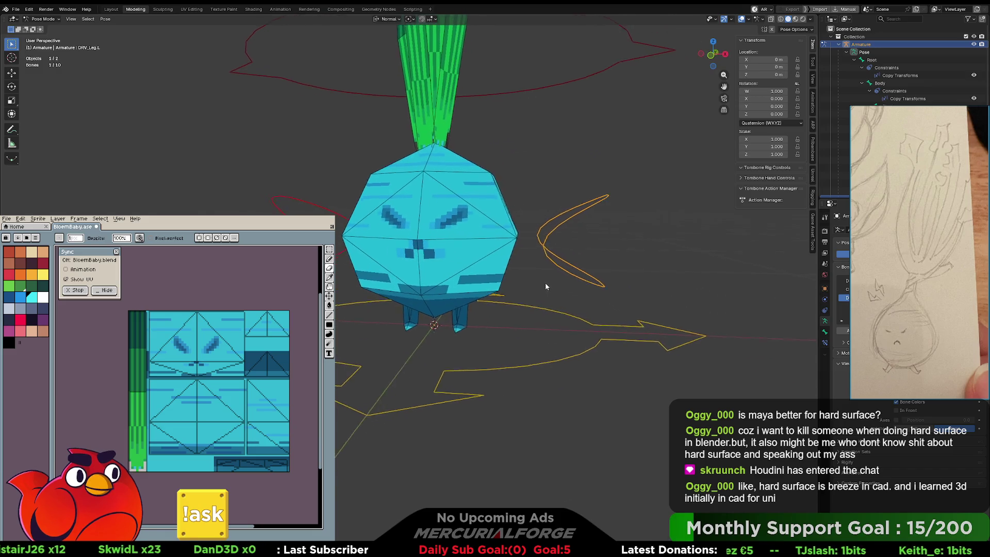
pyautogui.scroll(3, 545, 283)
pyautogui.hotkey('ctrl', 'Tab')
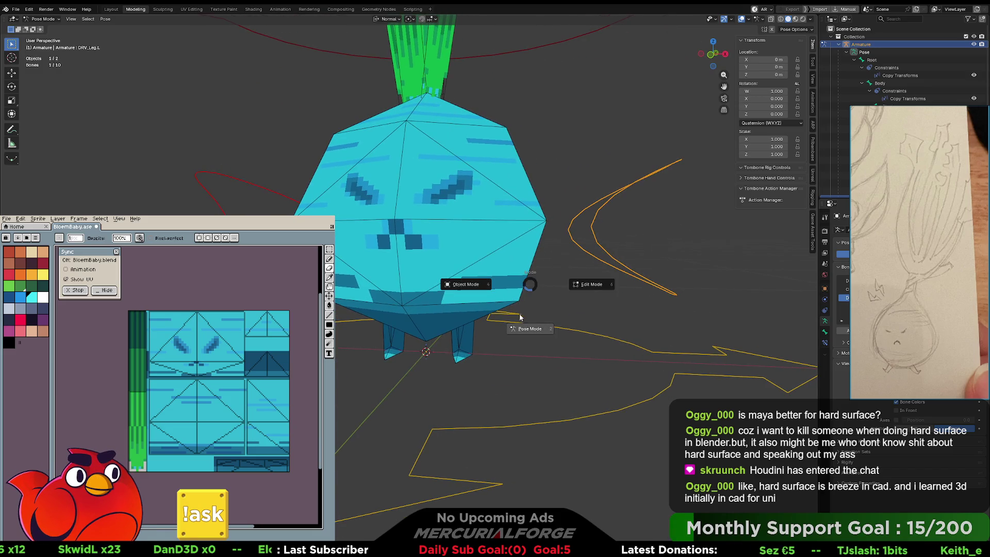
# In Edit Mode, enable In Front for the armature and box-select both leg bones.
pyautogui.click(585, 284)
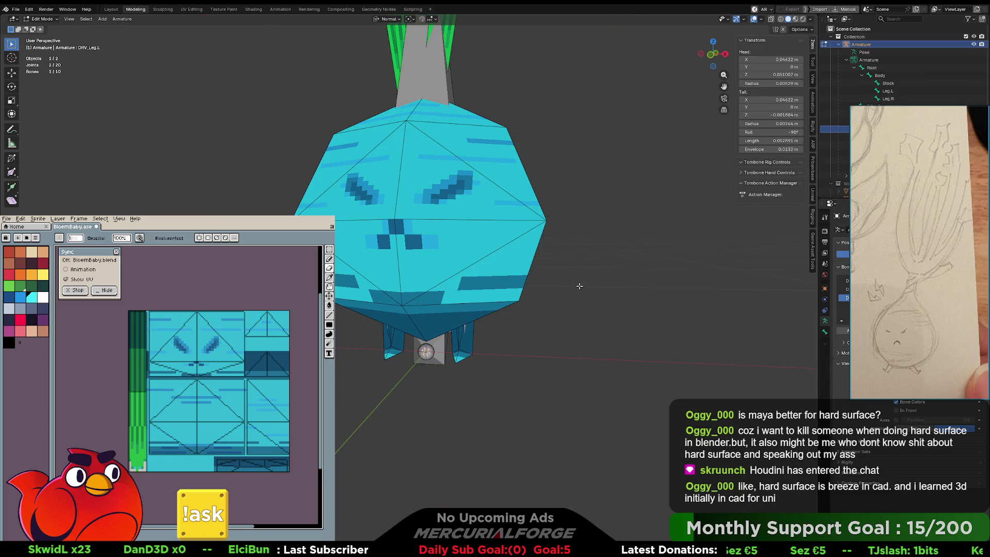
pyautogui.click(897, 411)
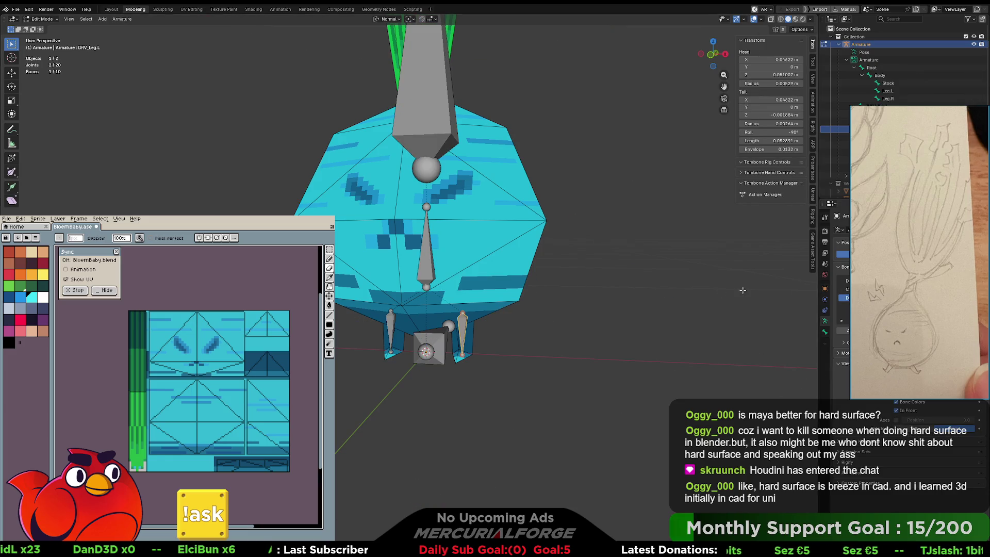
pyautogui.moveTo(465, 314); pyautogui.dragTo(475, 304, button='middle')
pyautogui.moveTo(500, 313)
pyautogui.mouseDown()
pyautogui.moveTo(461, 325)
pyautogui.moveTo(358, 325)
pyautogui.mouseUp()
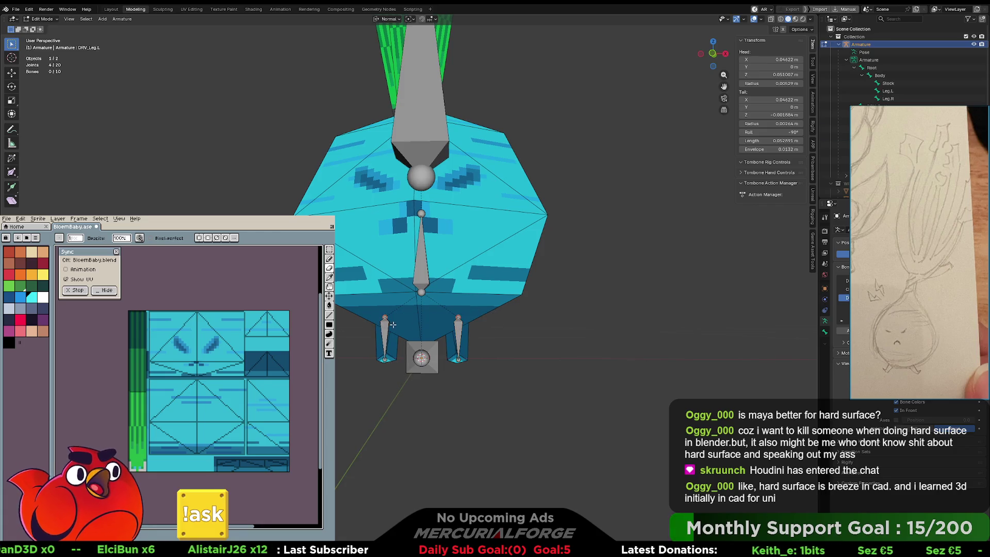
pyautogui.moveTo(501, 297); pyautogui.dragTo(361, 336)
pyautogui.moveTo(361, 337); pyautogui.dragTo(500, 338, button='middle')
pyautogui.moveTo(532, 309); pyautogui.dragTo(348, 345)
pyautogui.moveTo(348, 344); pyautogui.dragTo(369, 387, button='middle')
pyautogui.moveTo(544, 308); pyautogui.dragTo(428, 381)
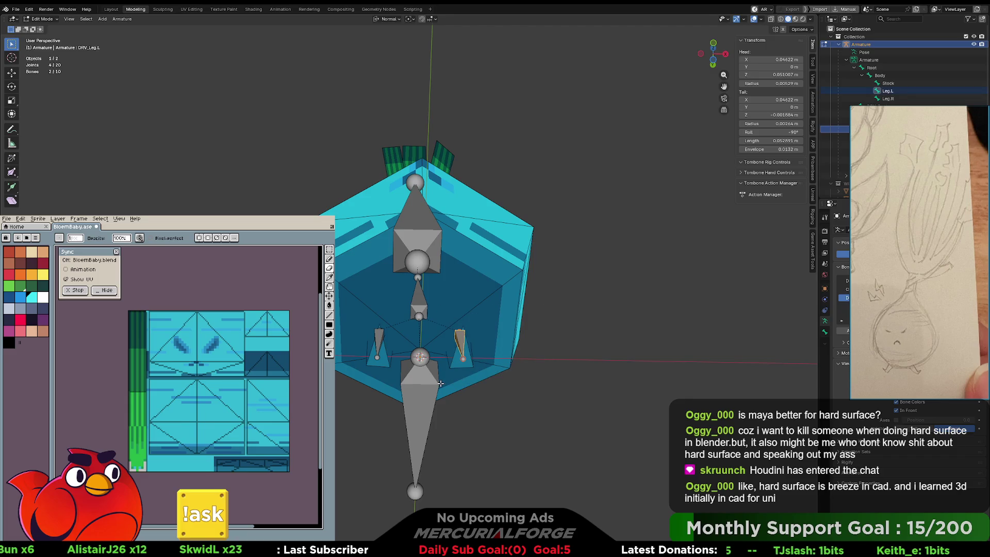
pyautogui.moveTo(484, 321); pyautogui.dragTo(481, 383, button='middle')
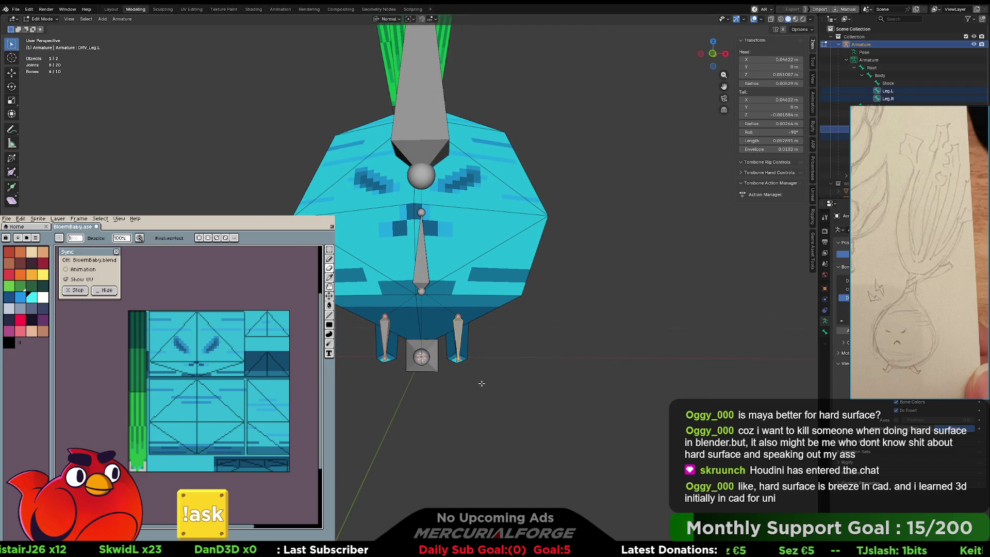
# Raise the leg bones along Z and return the armature to Object Mode.
pyautogui.press('g')
pyautogui.press('z')
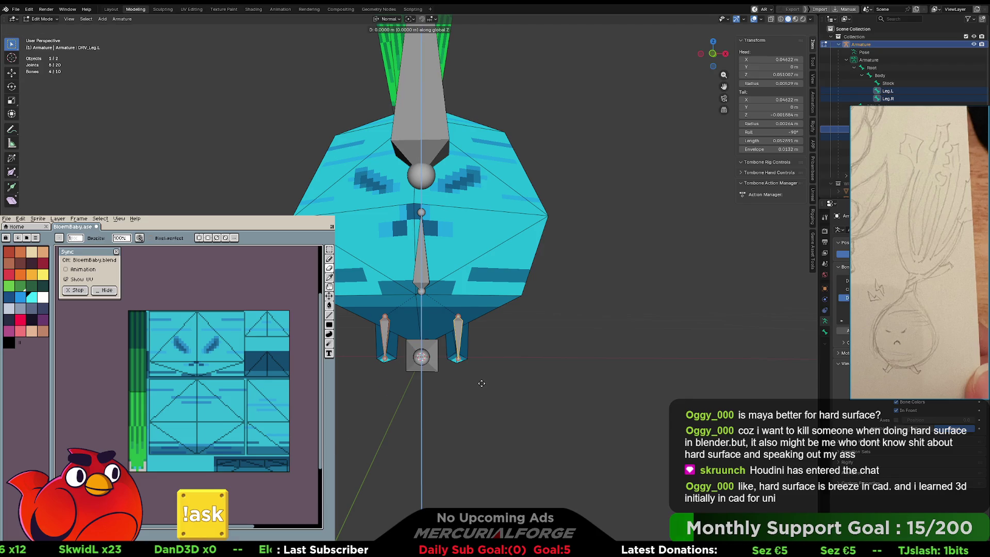
pyautogui.click(486, 359)
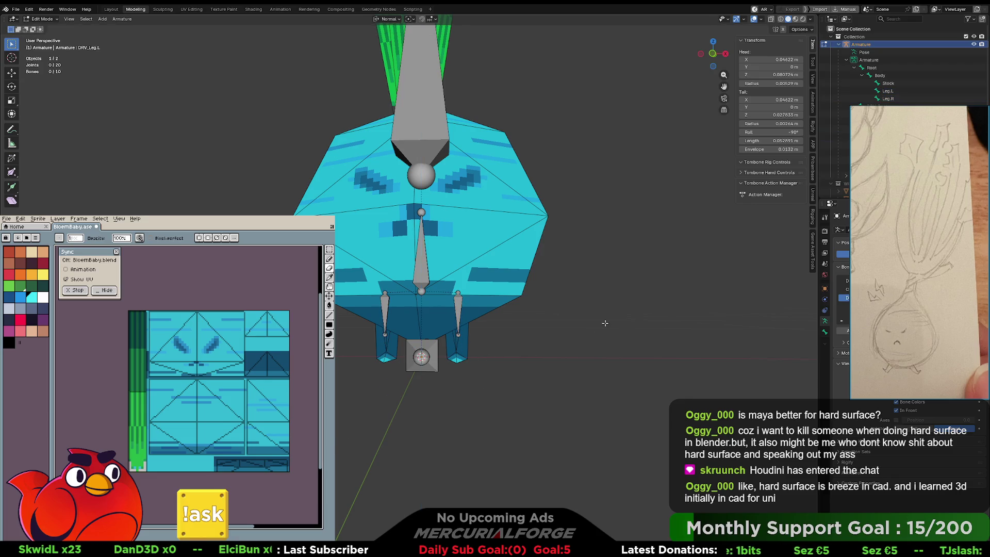
pyautogui.press('Tab')
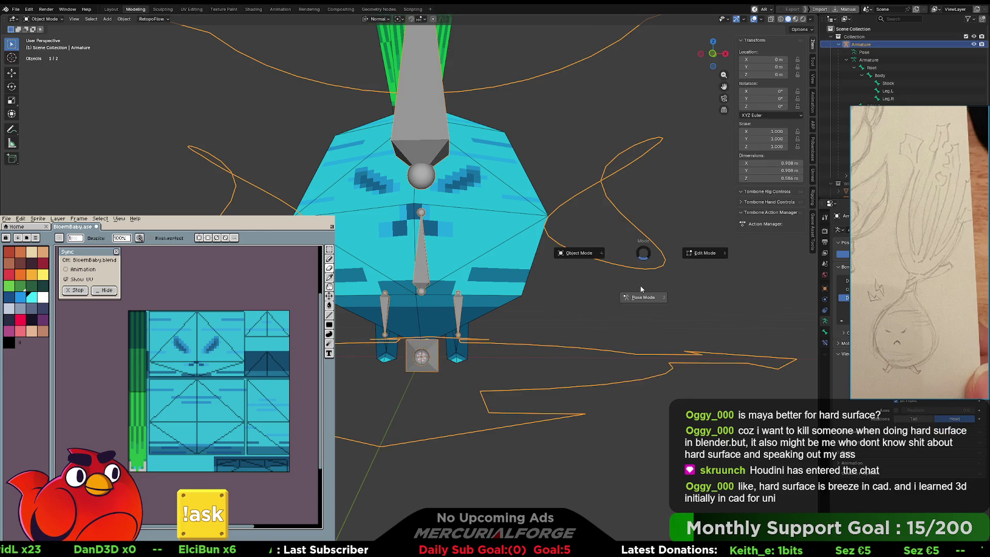
# In Pose Mode, test-rotate the left leg control, cancel it, and stop showing bones through the mesh.
pyautogui.hotkey('ctrl', 'Tab')
pyautogui.moveTo(642, 248)
pyautogui.mouseDown(button='middle')
pyautogui.moveTo(618, 271)
pyautogui.moveTo(570, 276)
pyautogui.mouseUp(button='middle')
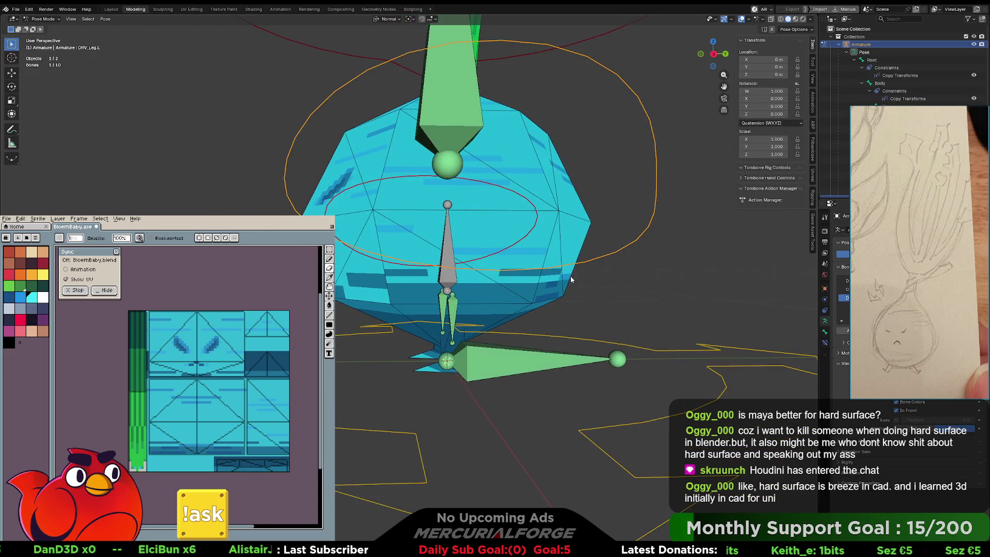
pyautogui.press('r')
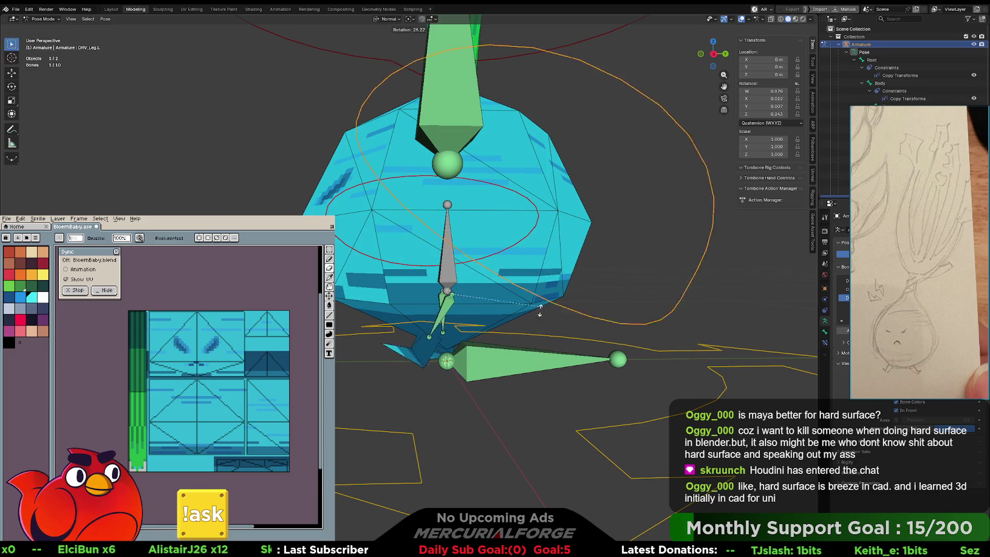
pyautogui.press('Escape')
pyautogui.moveTo(559, 214)
pyautogui.mouseDown(button='middle')
pyautogui.moveTo(585, 283)
pyautogui.moveTo(598, 280)
pyautogui.mouseUp(button='middle')
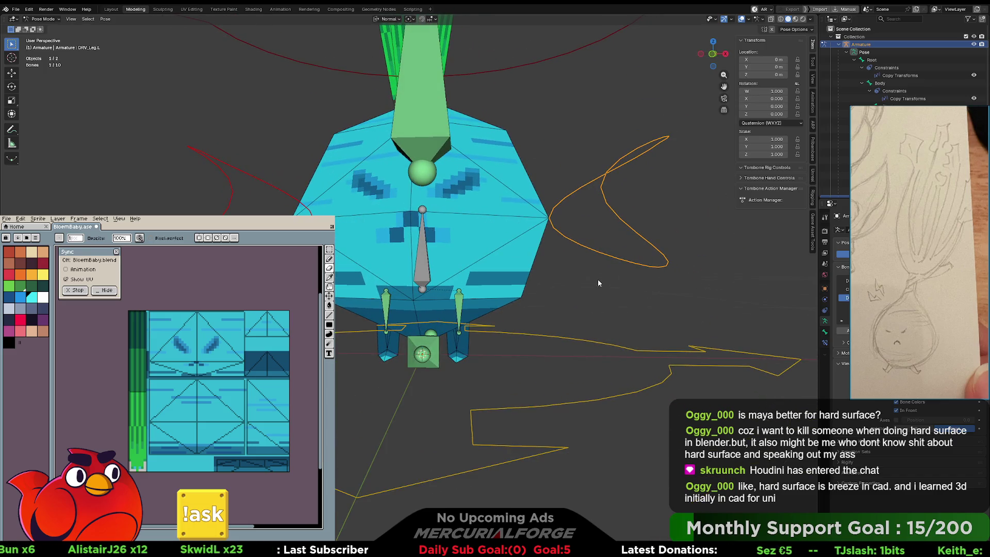
pyautogui.click(903, 412)
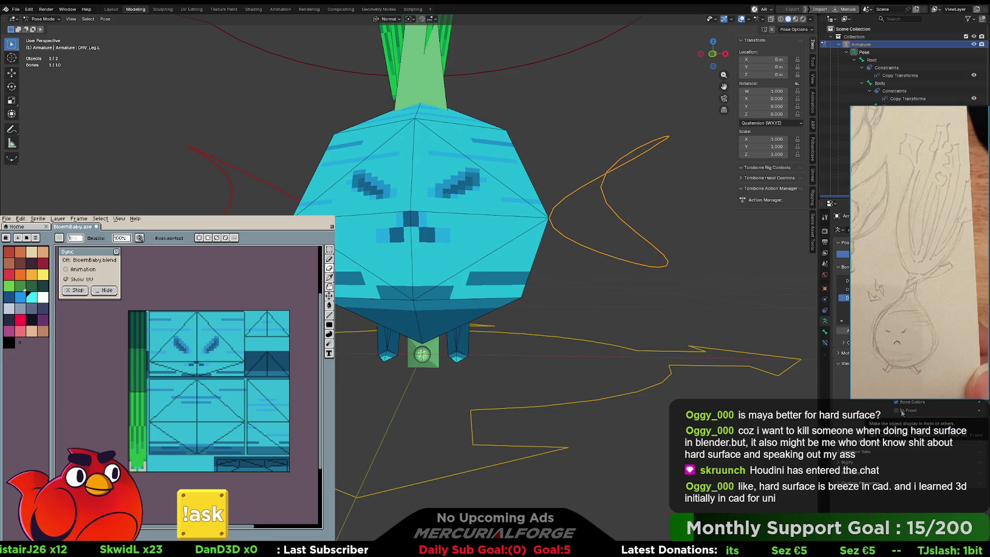
# Rotate the body control ring, then reset its rotation with Alt+R and deselect it.
pyautogui.moveTo(633, 292)
pyautogui.mouseDown(button='middle')
pyautogui.moveTo(547, 288)
pyautogui.moveTo(598, 230)
pyautogui.mouseUp(button='middle')
pyautogui.click(596, 292)
pyautogui.click(547, 249)
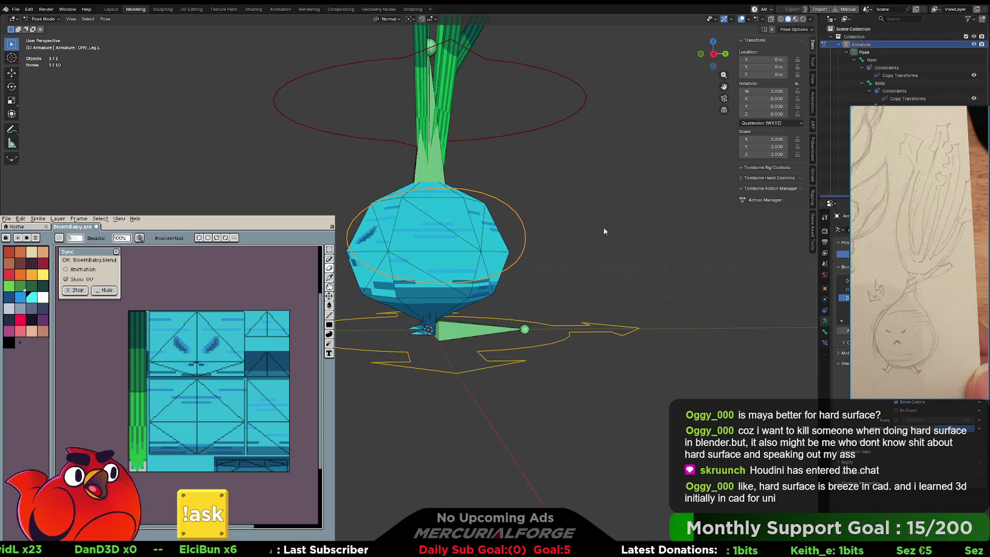
pyautogui.press('r')
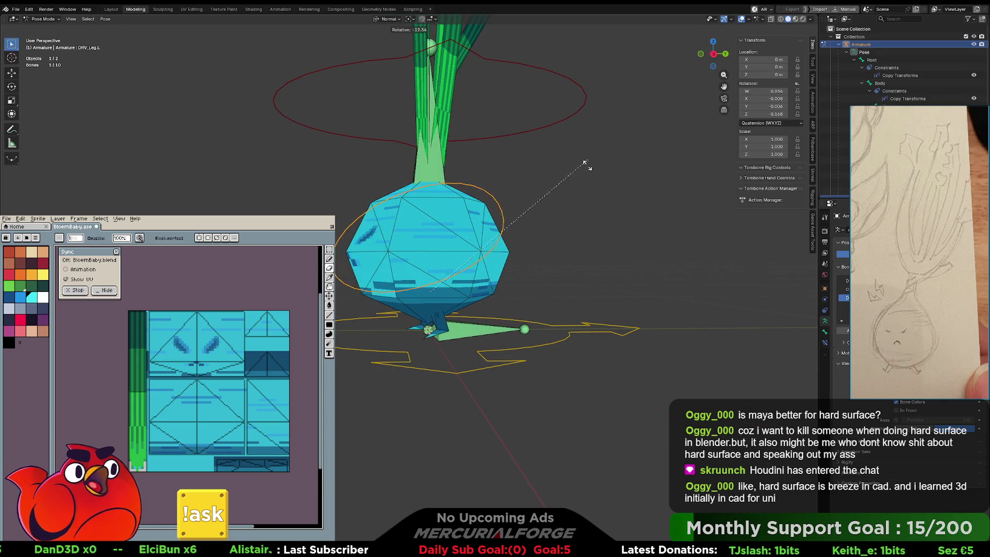
pyautogui.click(576, 264)
pyautogui.scroll(4, 576, 265)
pyautogui.scroll(-7, 533, 259)
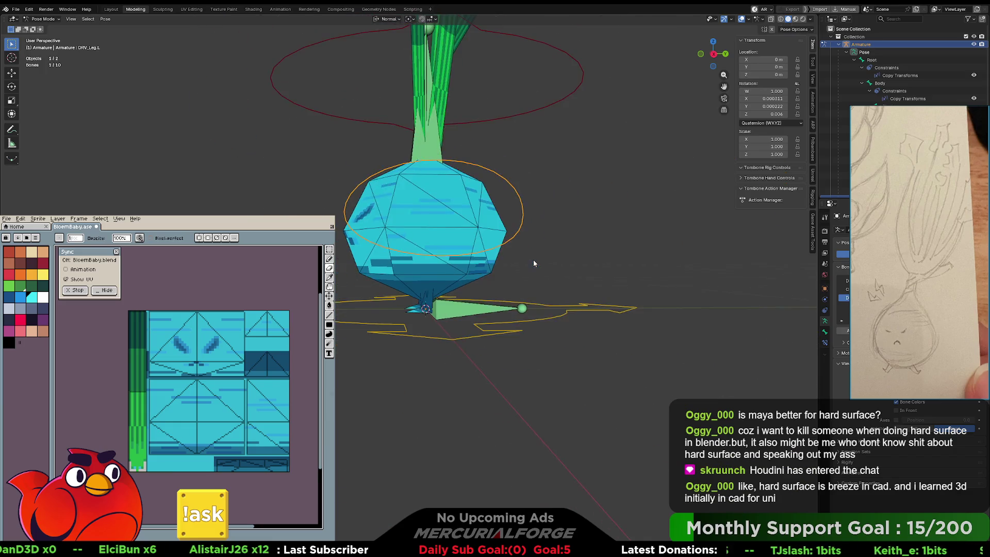
pyautogui.scroll(7, 533, 259)
pyautogui.hotkey('alt', 'r')
pyautogui.moveTo(522, 252)
pyautogui.mouseDown(button='middle')
pyautogui.moveTo(691, 262)
pyautogui.moveTo(532, 271)
pyautogui.mouseUp(button='middle')
pyautogui.click(641, 277)
# Make DRV_Stock active again and test-move it constrained to X, then Y.
pyautogui.moveTo(517, 253); pyautogui.dragTo(491, 249, button='middle')
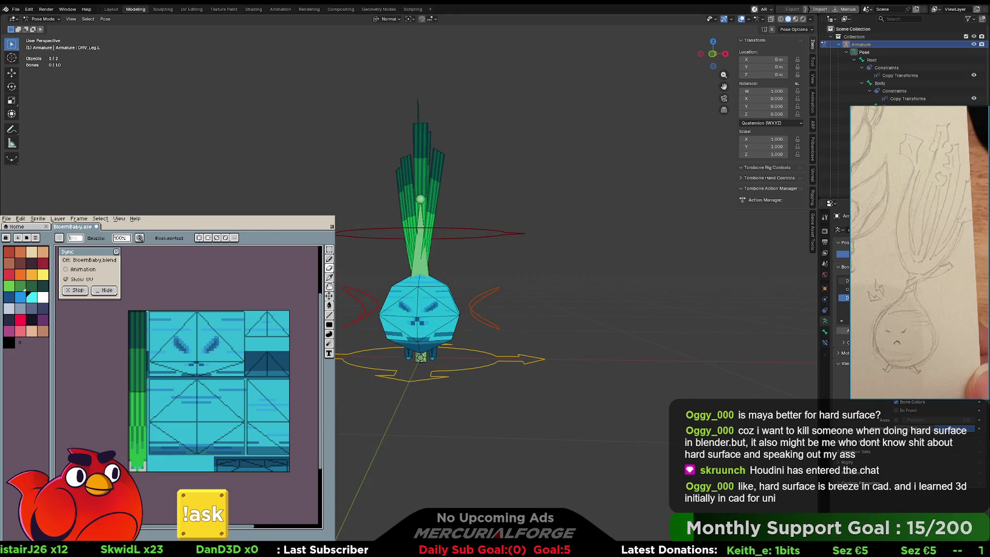
pyautogui.hotkey('alt', 'a')
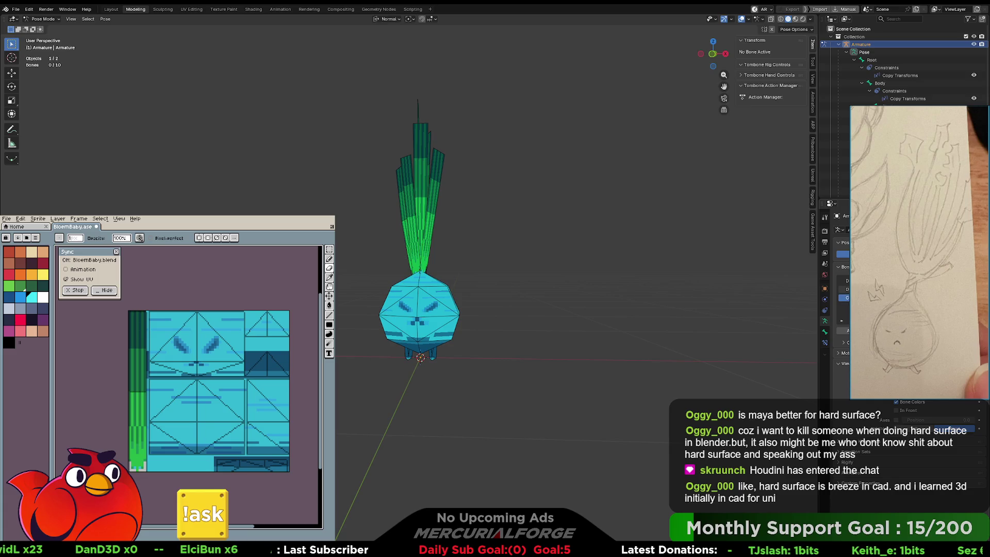
pyautogui.hotkey('ctrl', 'z')
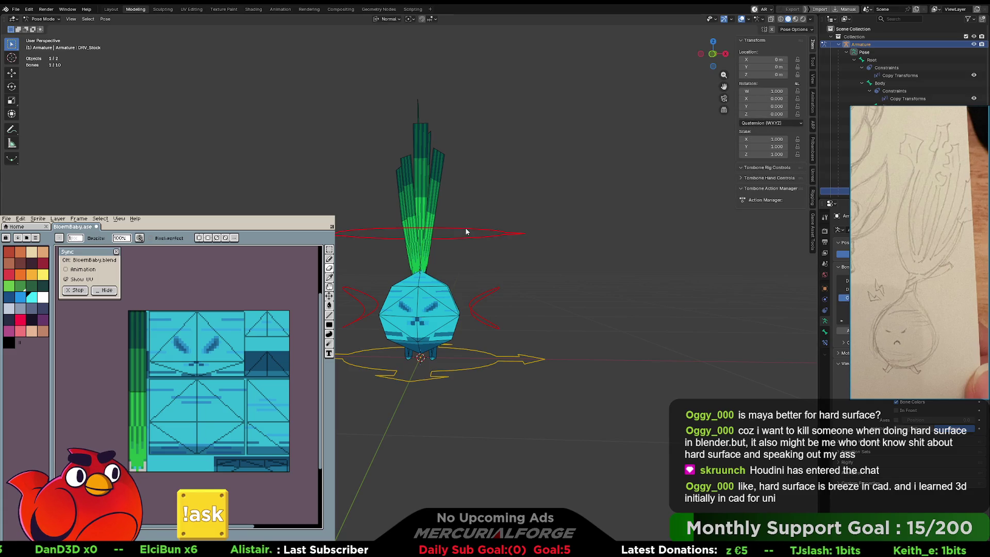
pyautogui.press('Escape')
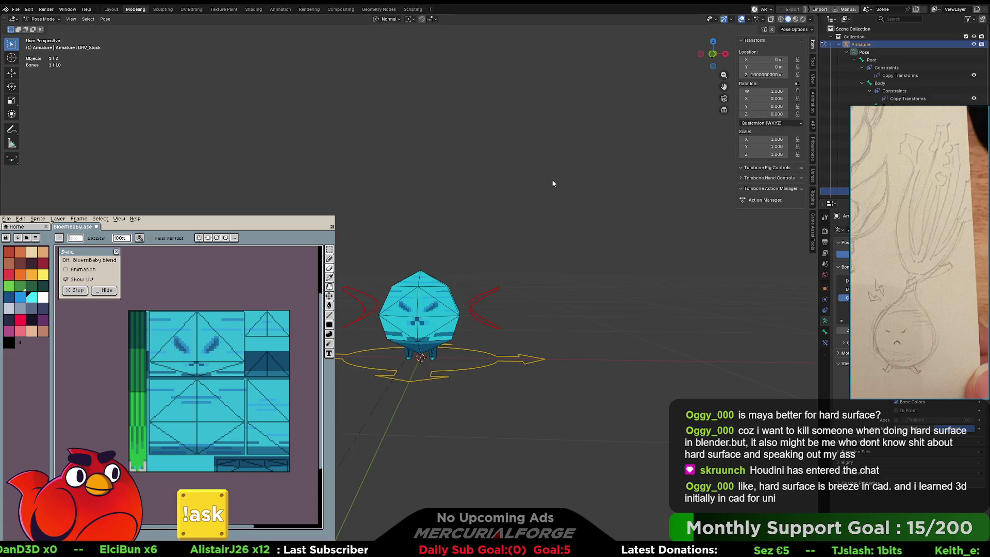
pyautogui.moveTo(536, 225); pyautogui.dragTo(533, 237, button='middle')
pyautogui.press('g')
pyautogui.press('x')
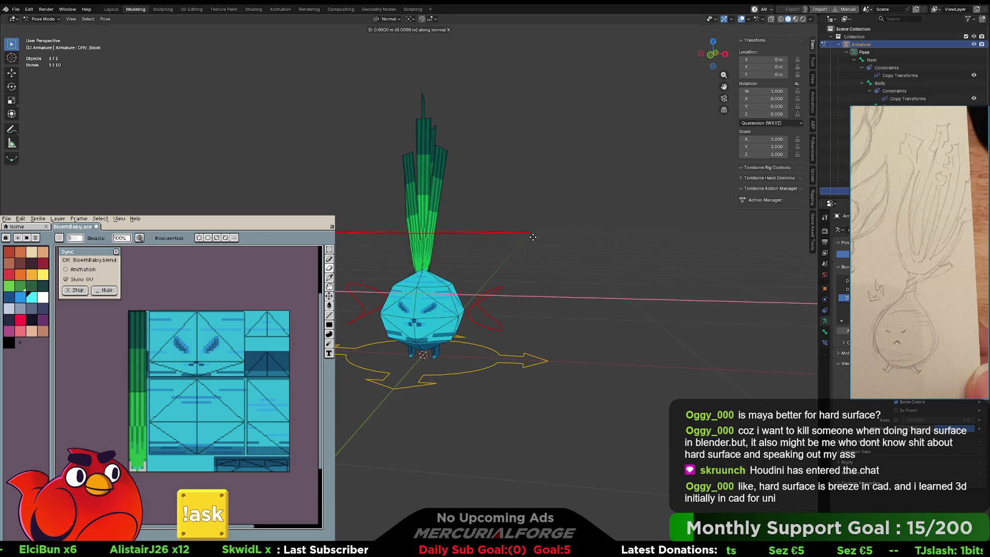
pyautogui.press('y')
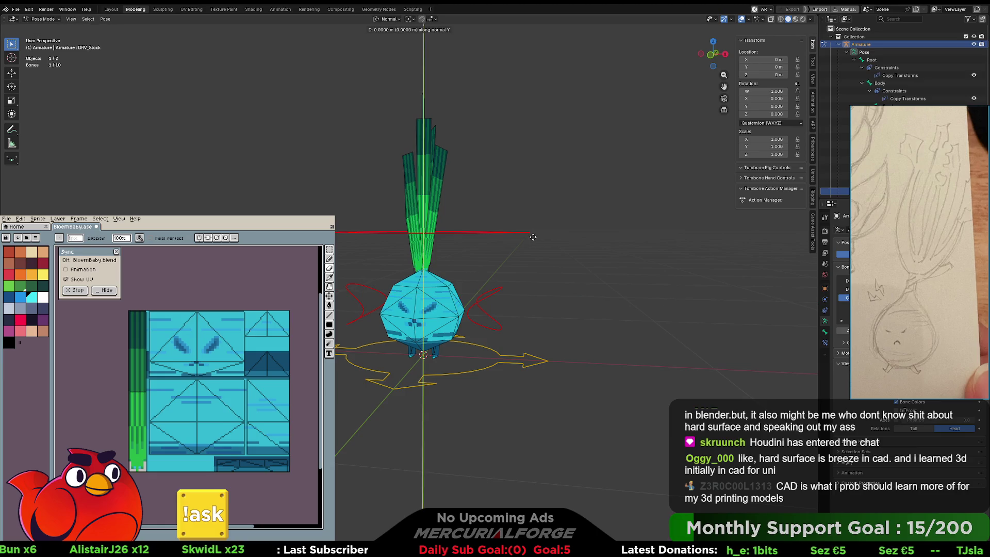
pyautogui.moveTo(531, 267); pyautogui.dragTo(460, 268, button='middle')
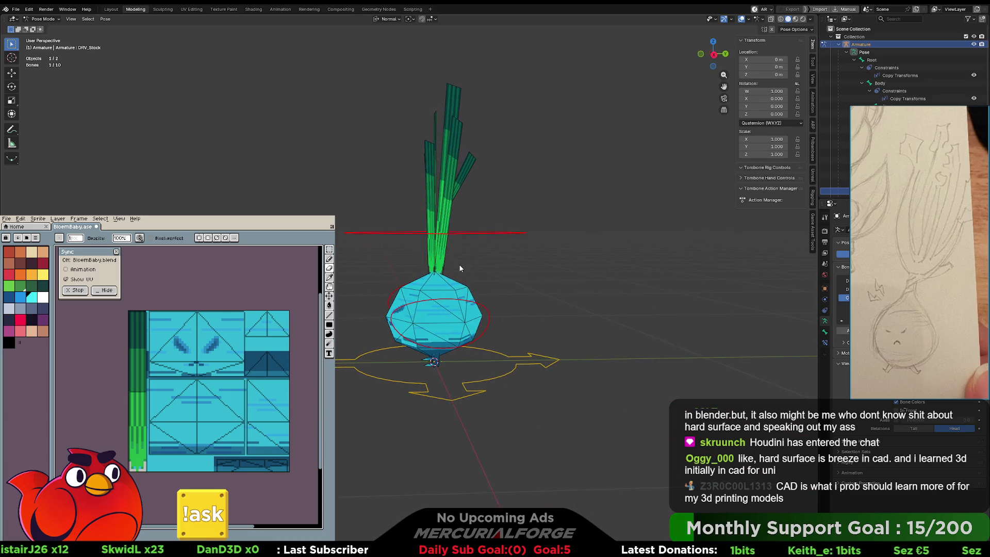
pyautogui.scroll(2, 505, 266)
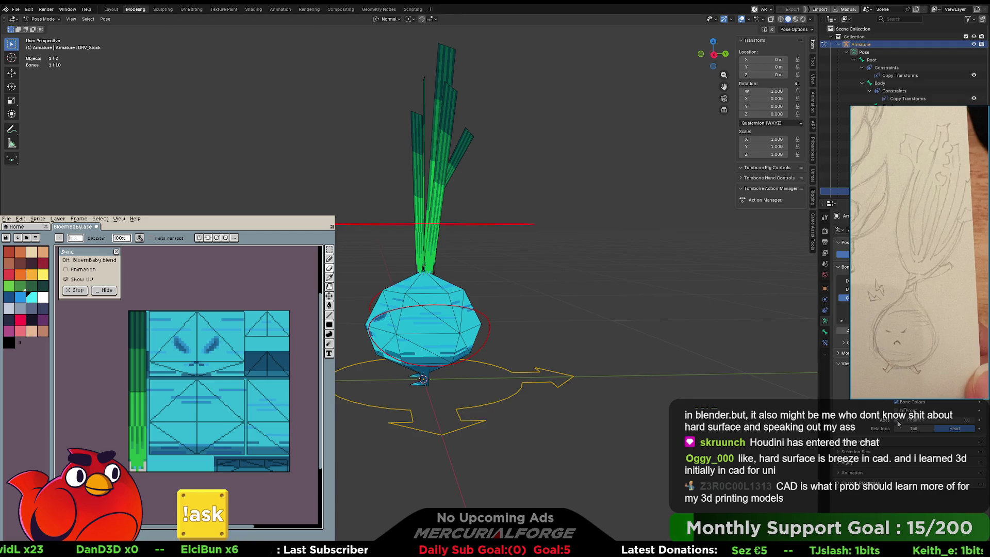
# Offset the DRV_Stock custom shape Position to 0.0417 and inspect it from lower angles.
pyautogui.moveTo(918, 423); pyautogui.dragTo(923, 423)
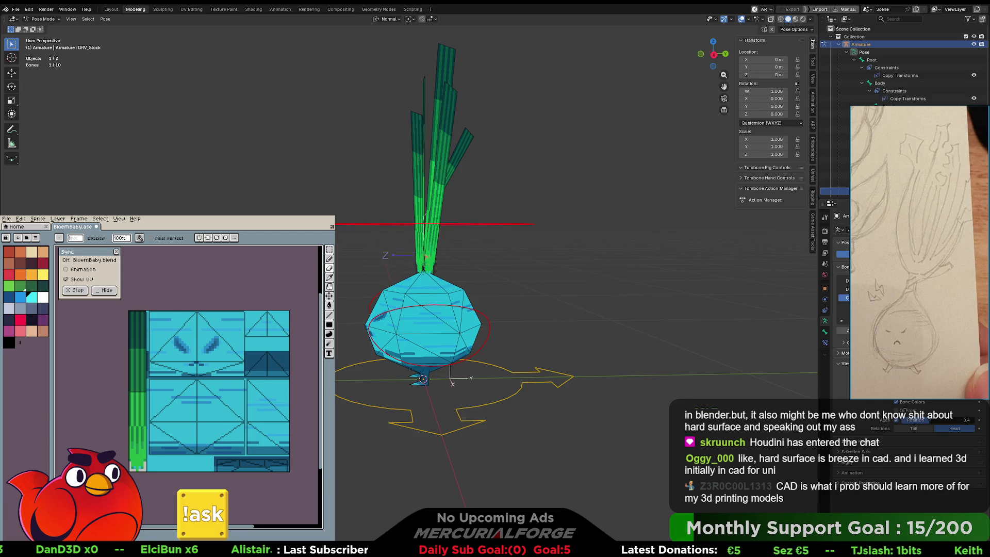
pyautogui.moveTo(421, 243)
pyautogui.mouseDown(button='middle')
pyautogui.moveTo(560, 249)
pyautogui.moveTo(526, 233)
pyautogui.moveTo(449, 230)
pyautogui.moveTo(430, 236)
pyautogui.moveTo(425, 249)
pyautogui.mouseUp(button='middle')
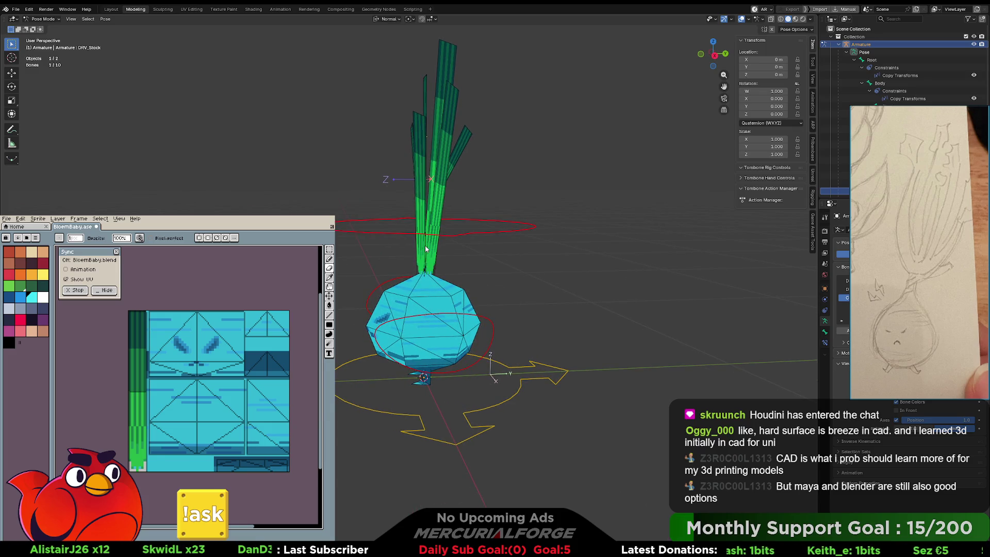
pyautogui.moveTo(426, 249)
pyautogui.mouseDown(button='middle')
pyautogui.moveTo(450, 228)
pyautogui.moveTo(546, 240)
pyautogui.moveTo(414, 290)
pyautogui.moveTo(418, 311)
pyautogui.moveTo(469, 264)
pyautogui.moveTo(481, 236)
pyautogui.moveTo(550, 247)
pyautogui.moveTo(441, 251)
pyautogui.mouseUp(button='middle')
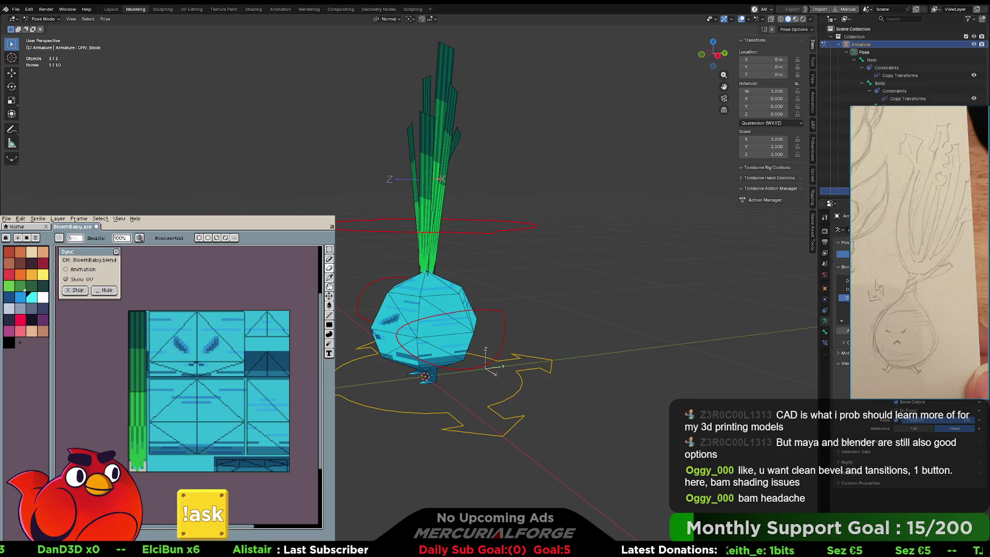
pyautogui.moveTo(580, 309)
pyautogui.mouseDown(button='middle')
pyautogui.moveTo(562, 306)
pyautogui.moveTo(581, 311)
pyautogui.moveTo(591, 294)
pyautogui.moveTo(617, 297)
pyautogui.moveTo(471, 283)
pyautogui.moveTo(523, 288)
pyautogui.moveTo(528, 250)
pyautogui.mouseUp(button='middle')
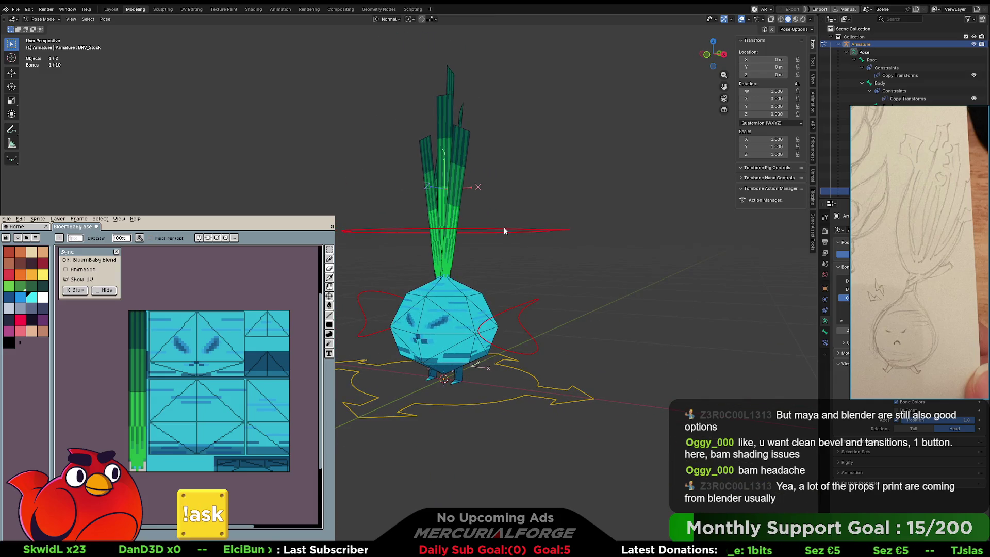
pyautogui.hotkey('ctrl', 'Tab')
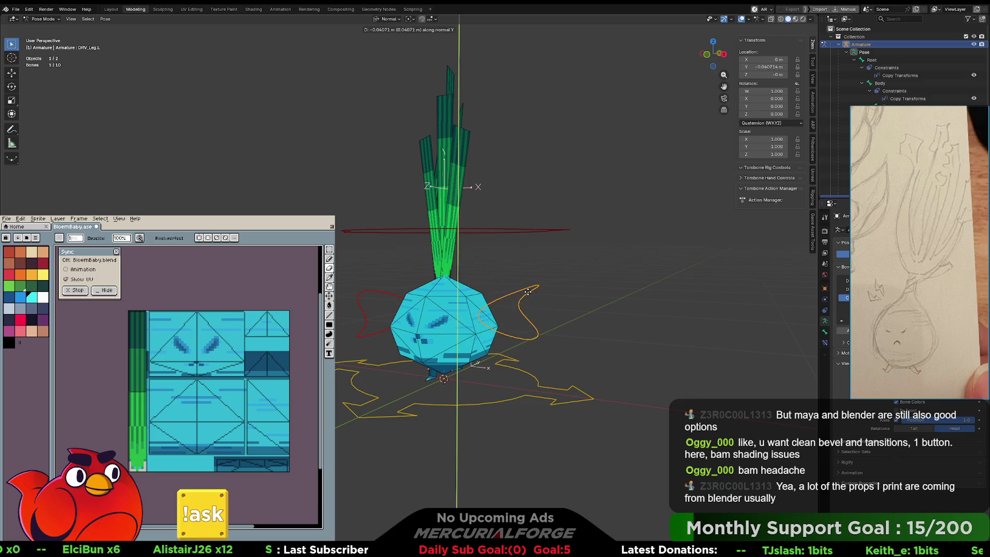
pyautogui.press('Escape')
pyautogui.scroll(5, 541, 257)
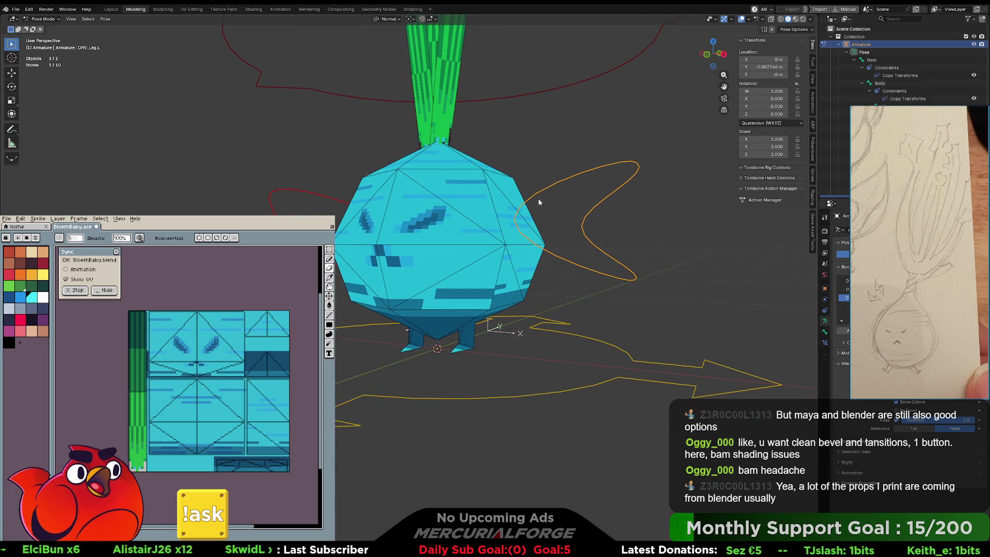
pyautogui.keyDown('shift'); pyautogui.moveTo(555, 218); pyautogui.dragTo(522, 199, button='middle'); pyautogui.keyUp('shift')
pyautogui.keyDown('shift'); pyautogui.click(300, 177); pyautogui.keyUp('shift')
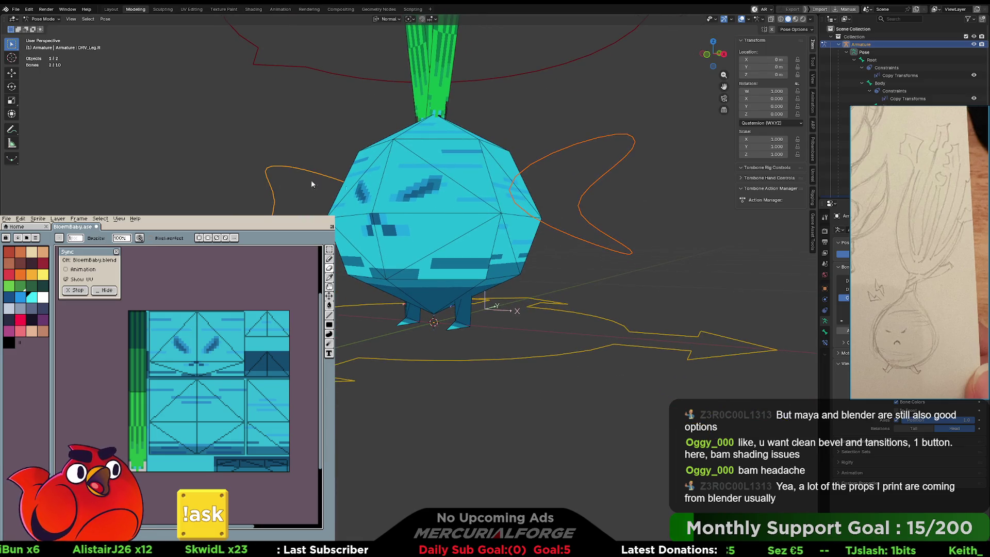
pyautogui.press('g')
pyautogui.press('z')
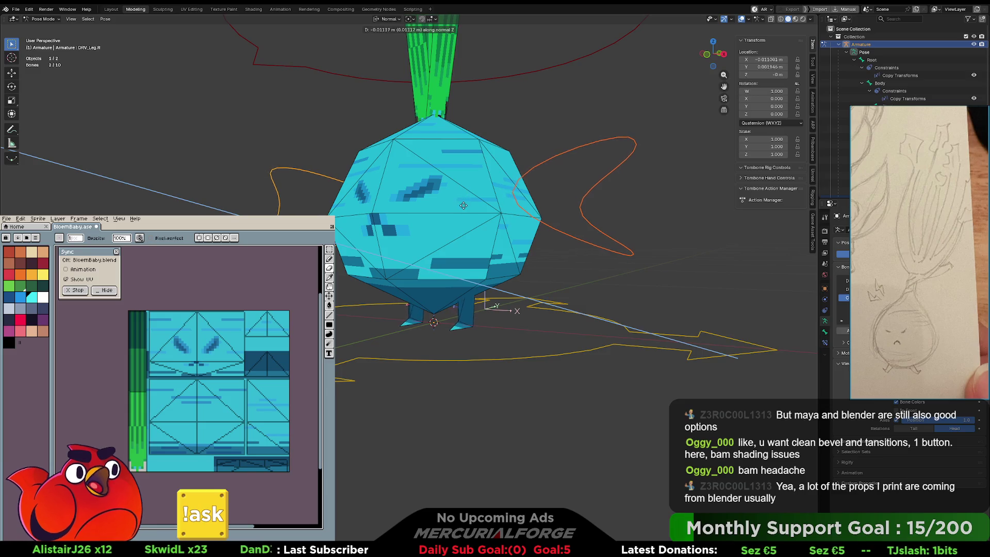
pyautogui.press('y')
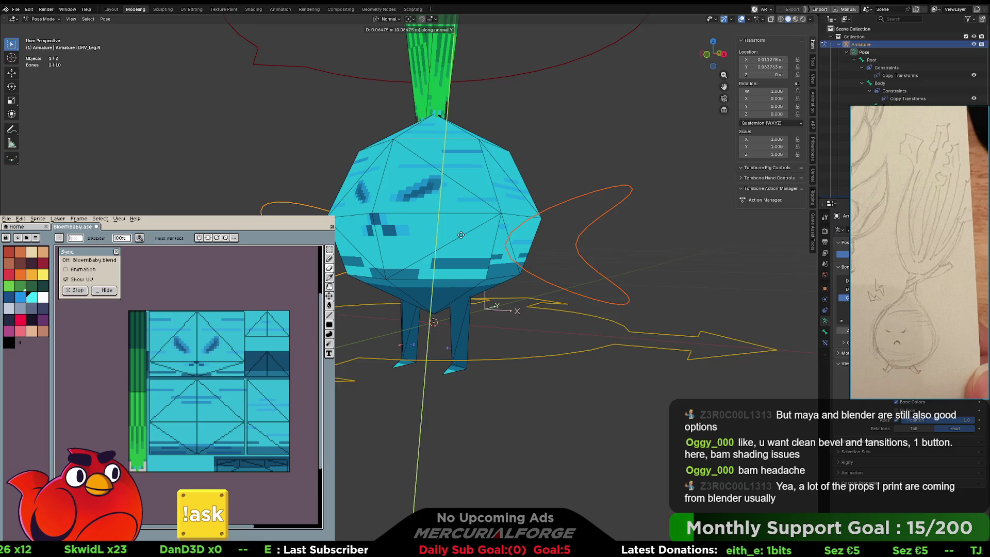
pyautogui.moveTo(424, 233)
pyautogui.mouseDown(button='middle')
pyautogui.moveTo(558, 232)
pyautogui.moveTo(570, 214)
pyautogui.mouseUp(button='middle')
pyautogui.press('r')
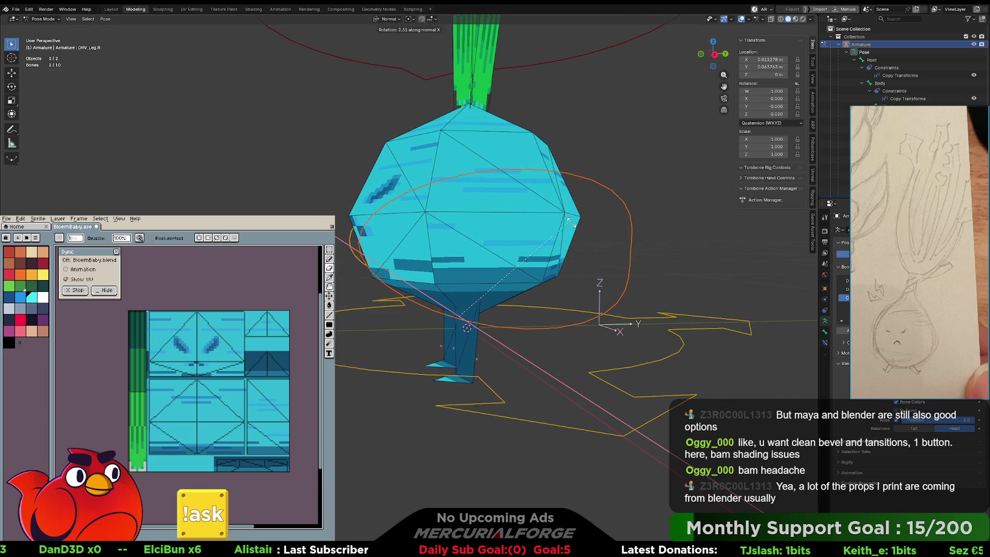
pyautogui.rightClick(645, 233)
pyautogui.moveTo(537, 227); pyautogui.dragTo(523, 235, button='middle')
pyautogui.press('r')
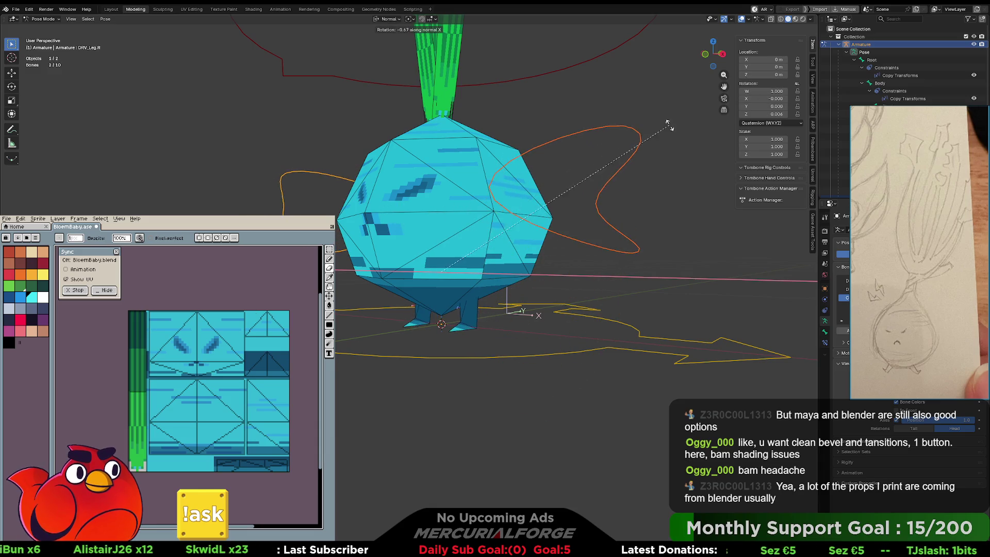
pyautogui.click(500, 140)
pyautogui.hotkey('alt', 'r')
pyautogui.moveTo(500, 140)
pyautogui.mouseDown(button='middle')
pyautogui.moveTo(464, 175)
pyautogui.moveTo(427, 278)
pyautogui.moveTo(432, 190)
pyautogui.moveTo(520, 167)
pyautogui.mouseUp(button='middle')
pyautogui.click(526, 165)
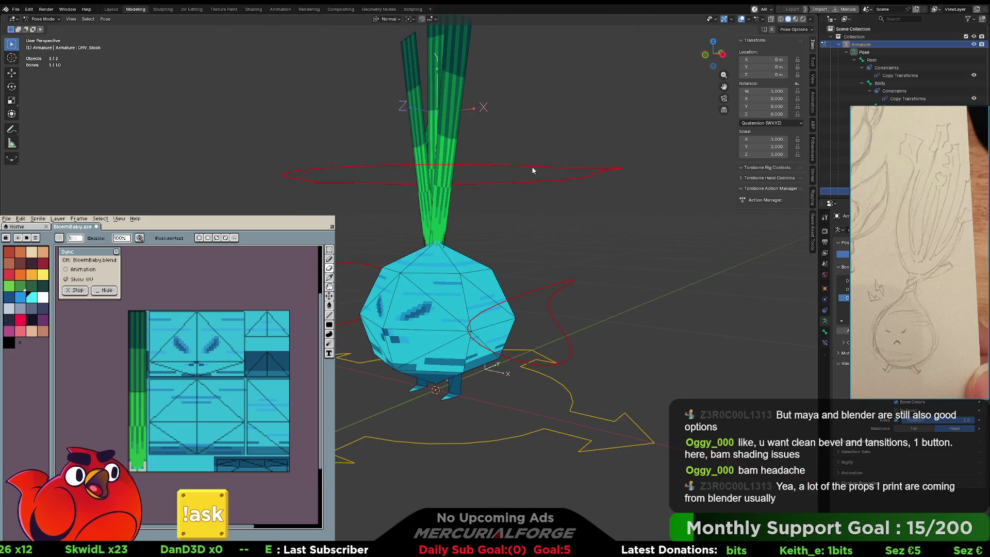
# Test-move DRV_Stock along Y and scale it to 1.417, then cancel and undo back to rest.
pyautogui.press('g')
pyautogui.press('y')
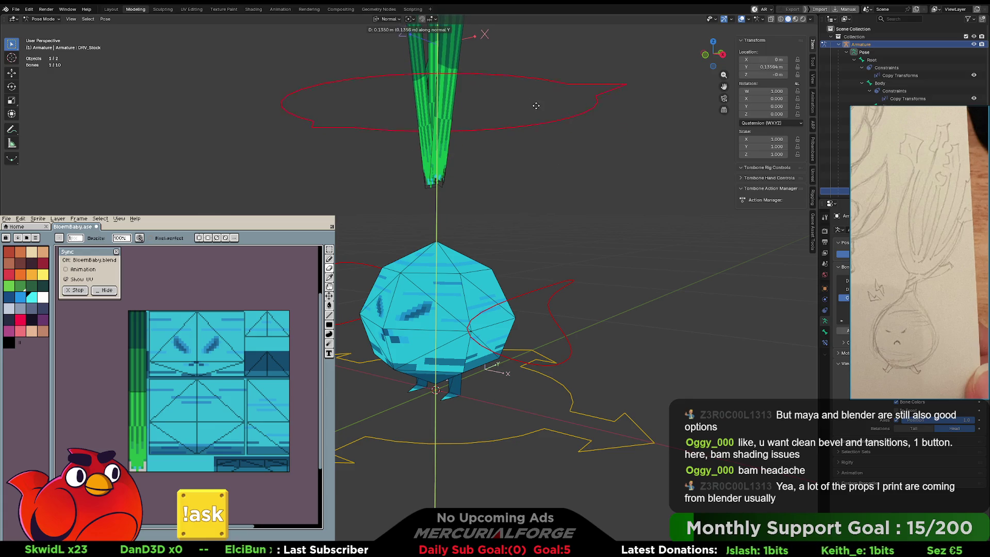
pyautogui.click(530, 118)
pyautogui.scroll(-3, 525, 131)
pyautogui.moveTo(525, 131)
pyautogui.mouseDown(button='middle')
pyautogui.moveTo(483, 177)
pyautogui.moveTo(492, 180)
pyautogui.mouseUp(button='middle')
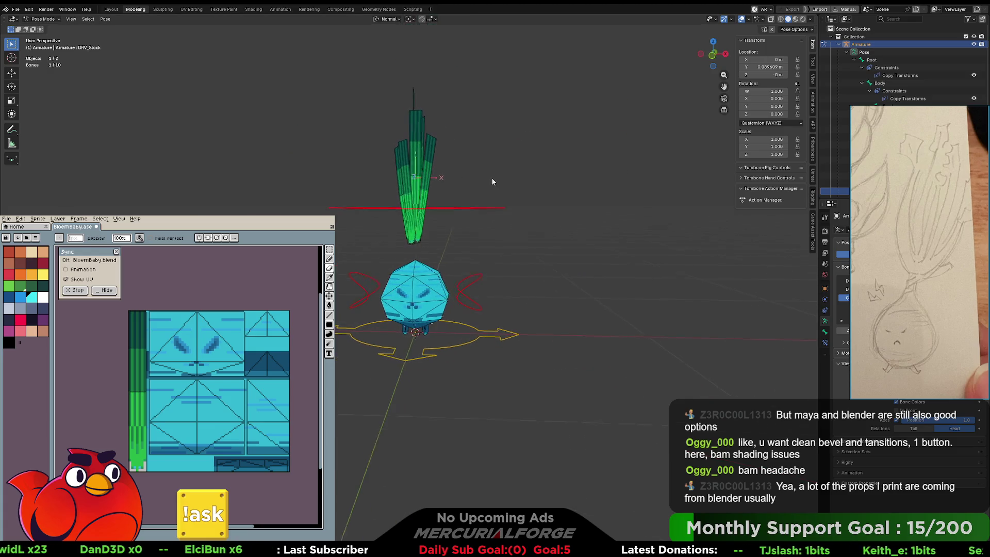
pyautogui.press('s')
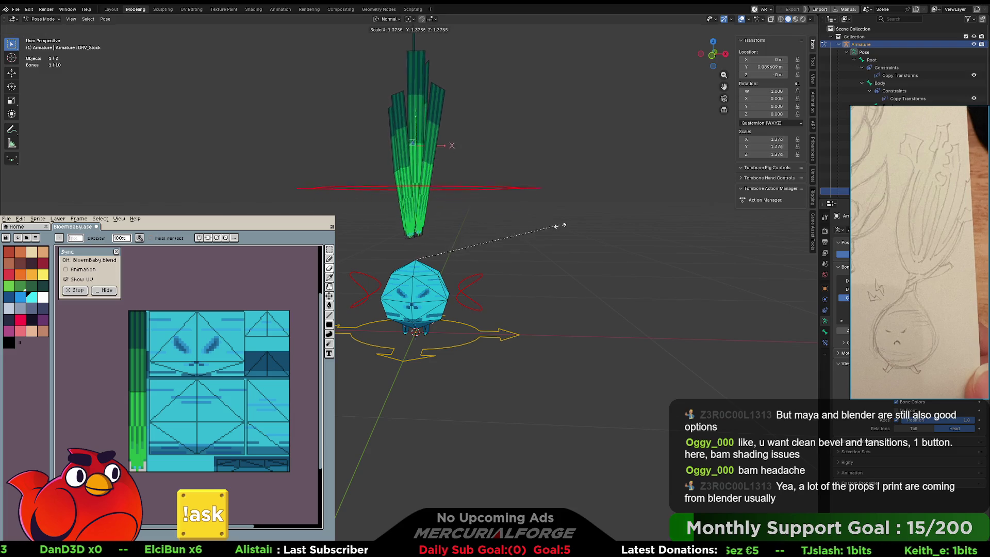
pyautogui.press('g')
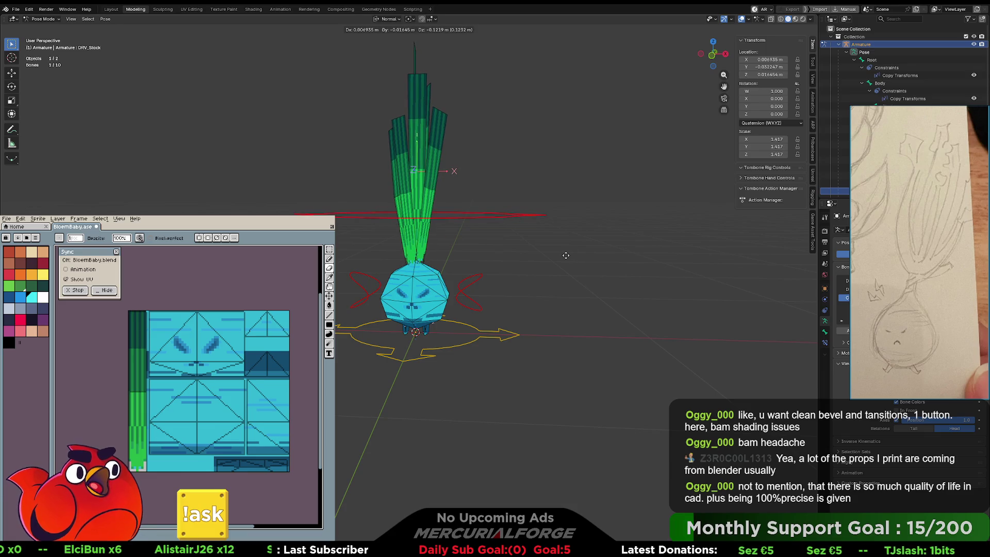
pyautogui.press('Escape')
pyautogui.hotkey('ctrl', 'z')
pyautogui.hotkey('ctrl', 'z')
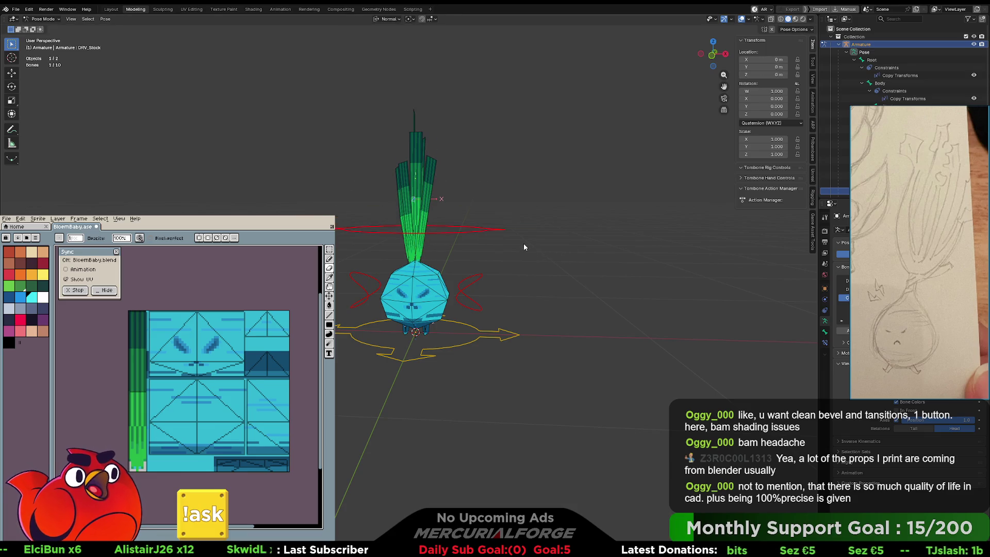
pyautogui.scroll(2, 523, 243)
pyautogui.moveTo(494, 240)
pyautogui.mouseDown(button='middle')
pyautogui.moveTo(487, 266)
pyautogui.moveTo(441, 262)
pyautogui.mouseUp(button='middle')
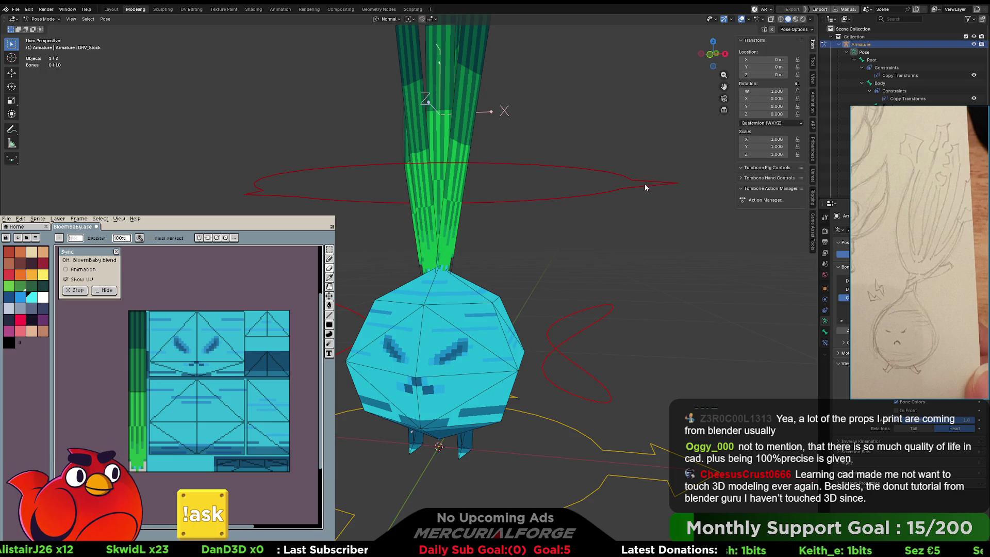
# Switch to Object Mode, select the Bloembaby onion mesh, and turn on X-ray display.
pyautogui.hotkey('ctrl', 'Tab')
pyautogui.moveTo(456, 184)
pyautogui.mouseDown(button='middle')
pyautogui.moveTo(438, 141)
pyautogui.moveTo(462, 150)
pyautogui.mouseUp(button='middle')
pyautogui.click(453, 163)
pyautogui.hotkey('alt', 'z')
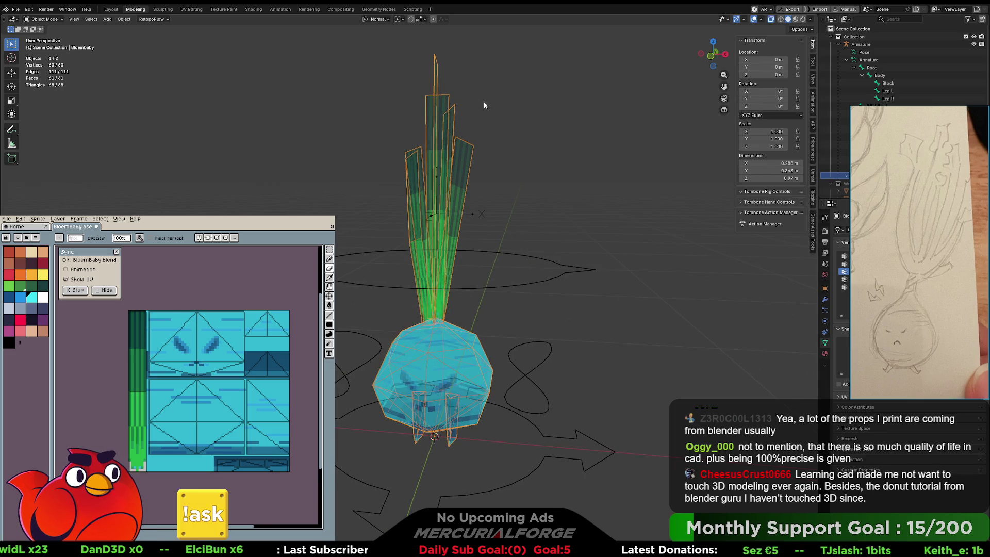
# Enter Edit Mode on the onion and select all the leaf vertices with Ctrl+L.
pyautogui.keyDown('shift'); pyautogui.moveTo(483, 101); pyautogui.dragTo(484, 139, button='middle'); pyautogui.keyUp('shift')
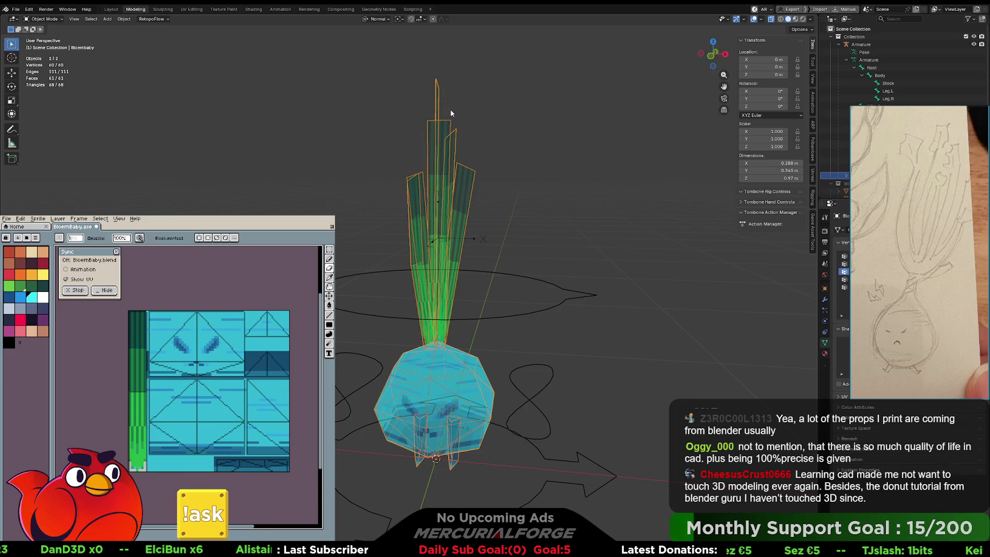
pyautogui.click(490, 158)
pyautogui.moveTo(456, 55)
pyautogui.keyDown('ctrl'); pyautogui.mouseDown(button='right')
pyautogui.moveTo(526, 223)
pyautogui.moveTo(391, 242)
pyautogui.moveTo(365, 83)
pyautogui.mouseUp(button='right'); pyautogui.keyUp('ctrl')
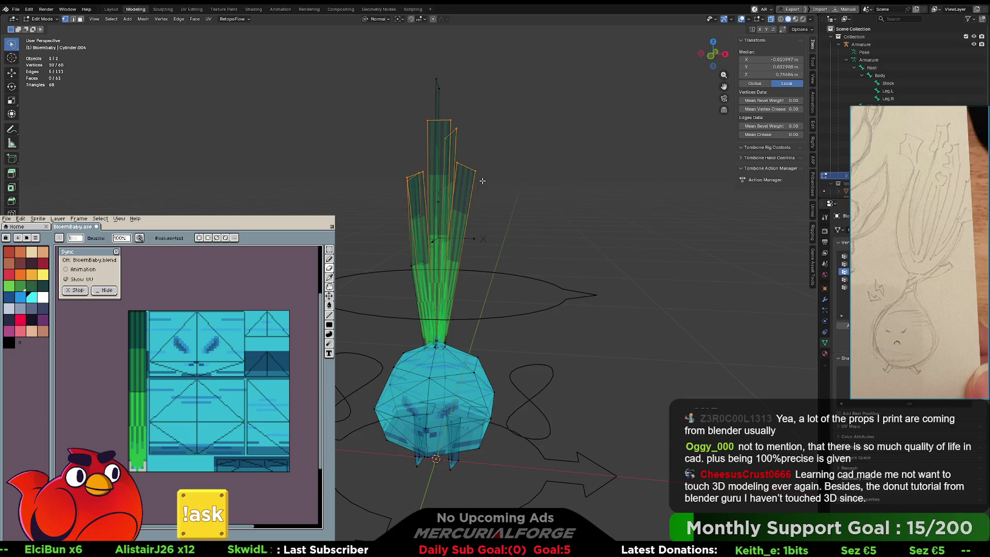
pyautogui.hotkey('ctrl', 'l')
pyautogui.scroll(4, 459, 345)
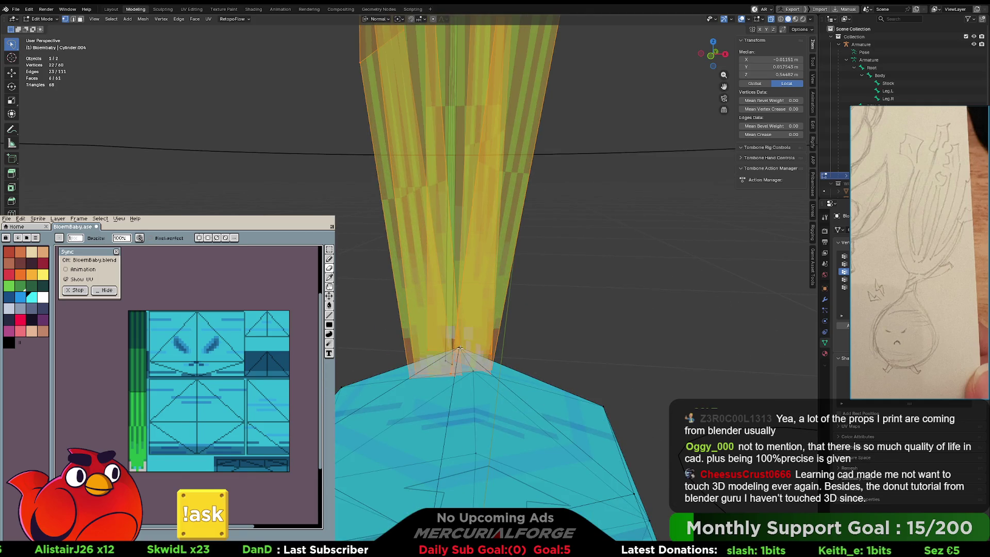
pyautogui.moveTo(459, 348)
pyautogui.mouseDown(button='middle')
pyautogui.moveTo(521, 338)
pyautogui.moveTo(475, 352)
pyautogui.mouseUp(button='middle')
pyautogui.moveTo(404, 344)
pyautogui.mouseDown(button='middle')
pyautogui.moveTo(422, 348)
pyautogui.moveTo(385, 376)
pyautogui.moveTo(463, 350)
pyautogui.mouseUp(button='middle')
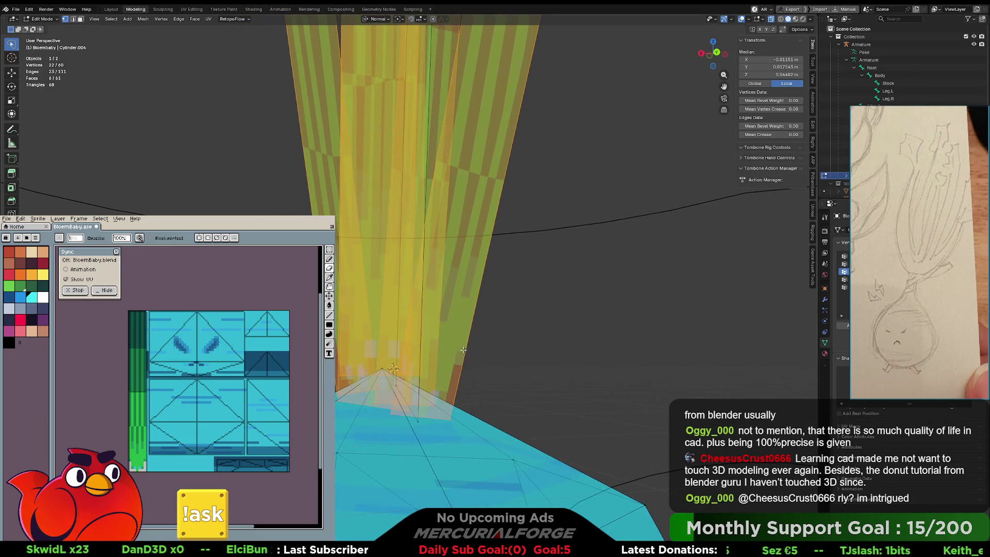
pyautogui.moveTo(393, 367)
pyautogui.mouseDown(button='middle')
pyautogui.moveTo(462, 376)
pyautogui.moveTo(444, 378)
pyautogui.moveTo(465, 337)
pyautogui.moveTo(548, 269)
pyautogui.moveTo(468, 244)
pyautogui.mouseUp(button='middle')
pyautogui.scroll(-5, 548, 269)
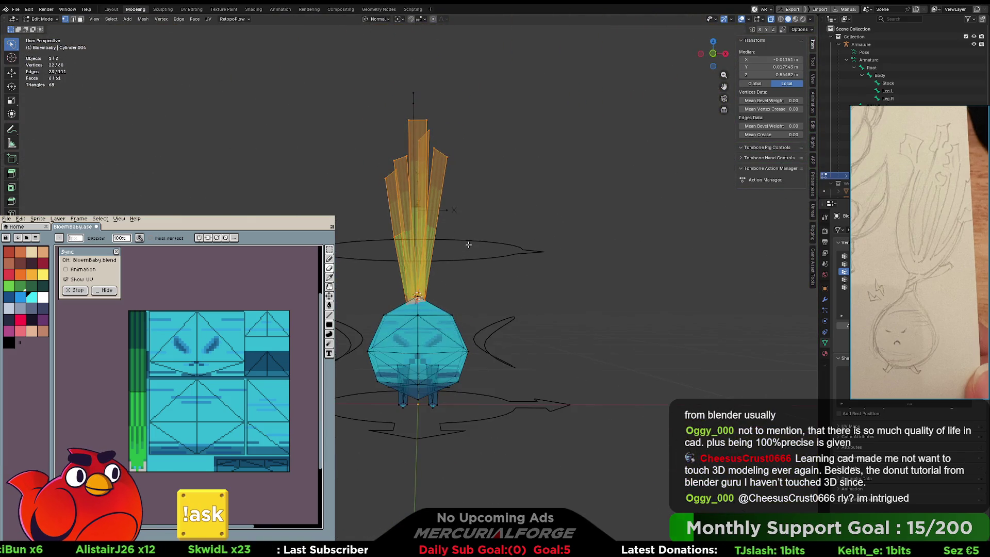
# In local view with the 3D cursor pivot, lower the leaf vertices to about 0.355 m and exit Edit Mode.
pyautogui.press('Escape')
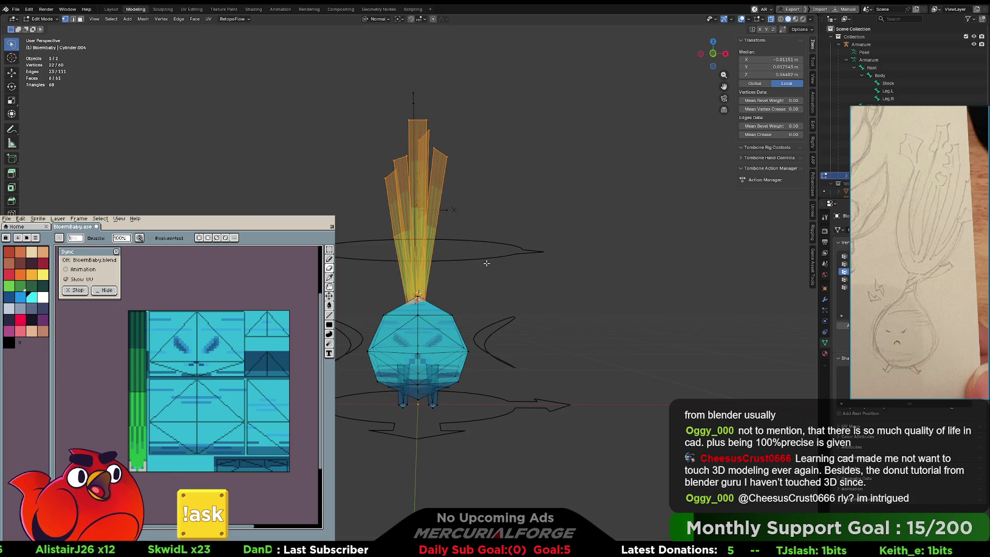
pyautogui.press('KP_Divide')
pyautogui.press('.')
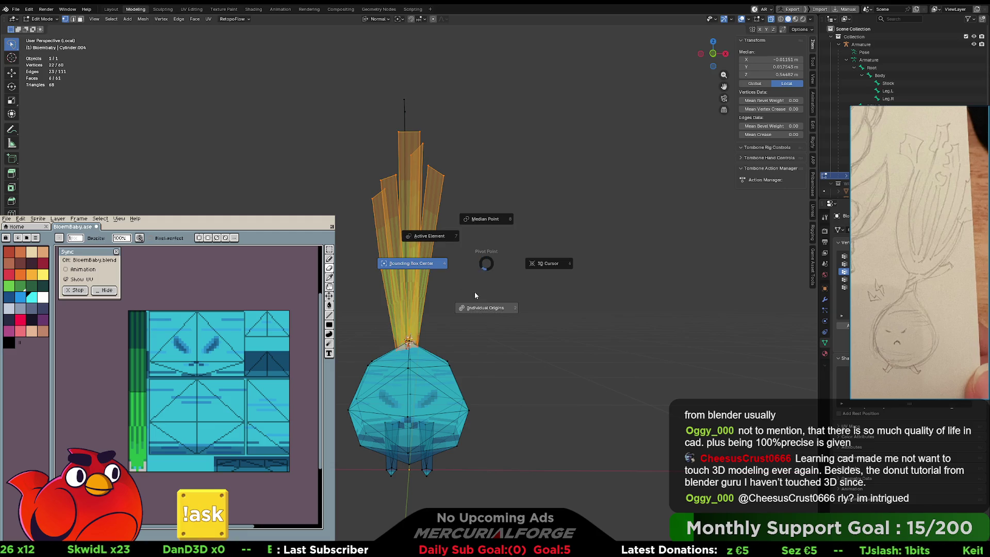
pyautogui.click(520, 274)
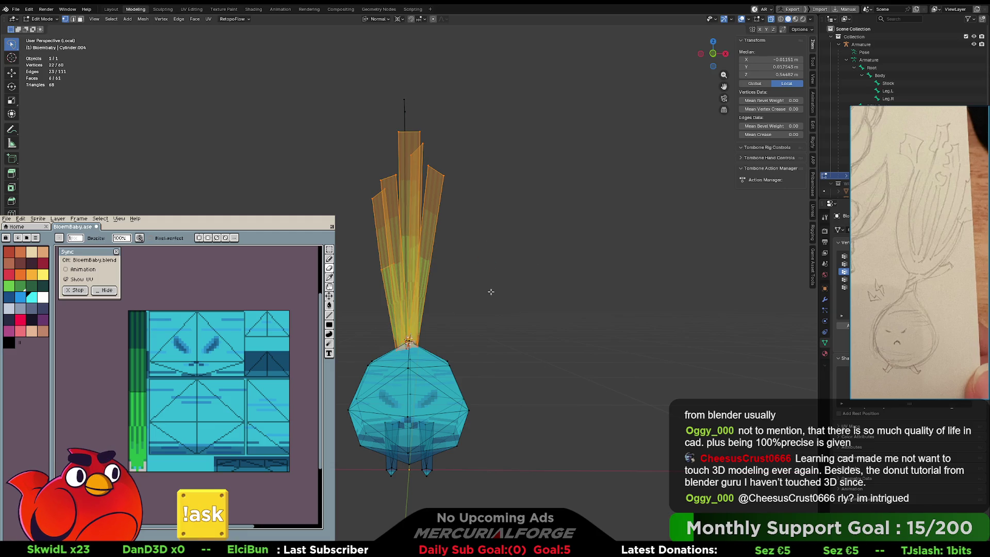
pyautogui.press('g')
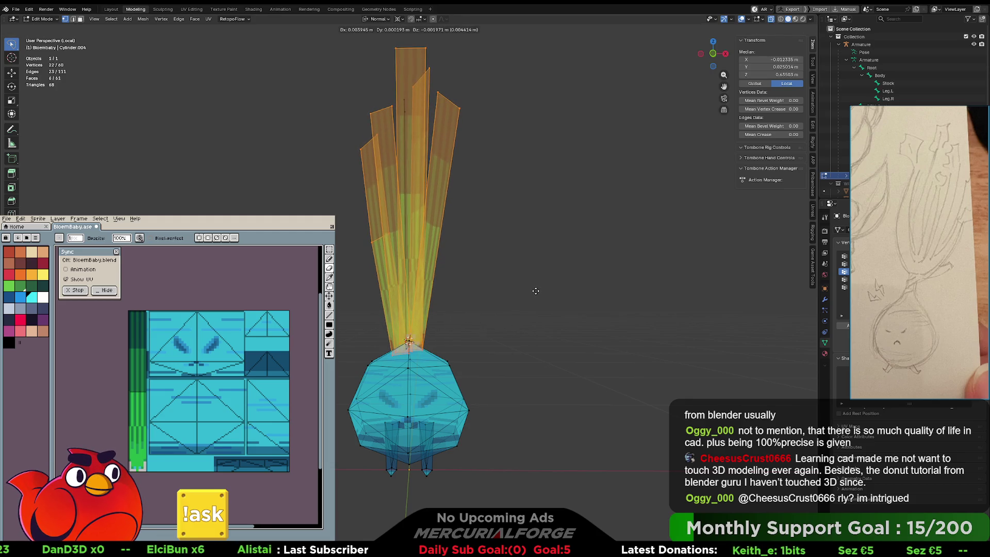
pyautogui.click(536, 291)
pyautogui.moveTo(536, 291); pyautogui.dragTo(450, 301, button='middle')
pyautogui.scroll(-2, 450, 301)
pyautogui.press('g')
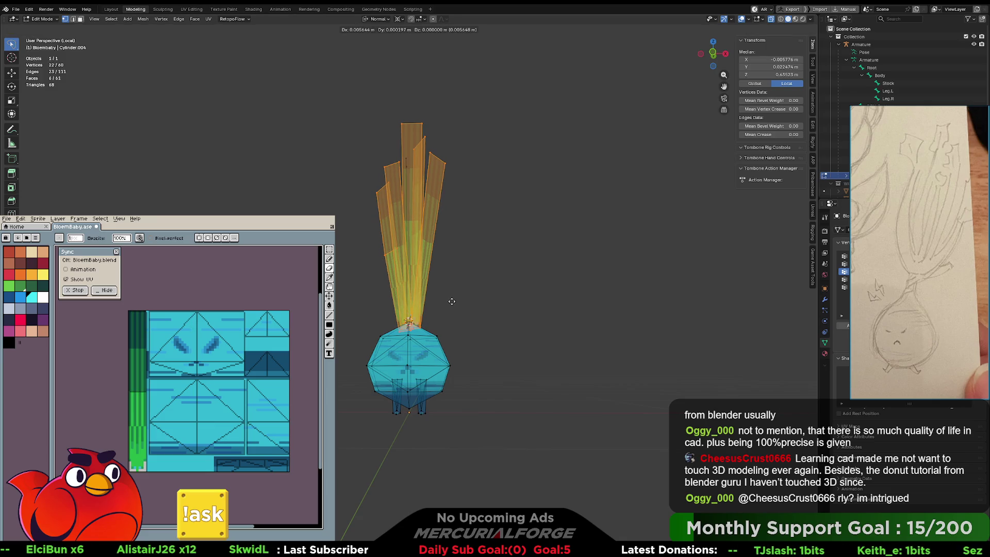
pyautogui.press('Tab')
pyautogui.press('Tab')
pyautogui.press('Tab')
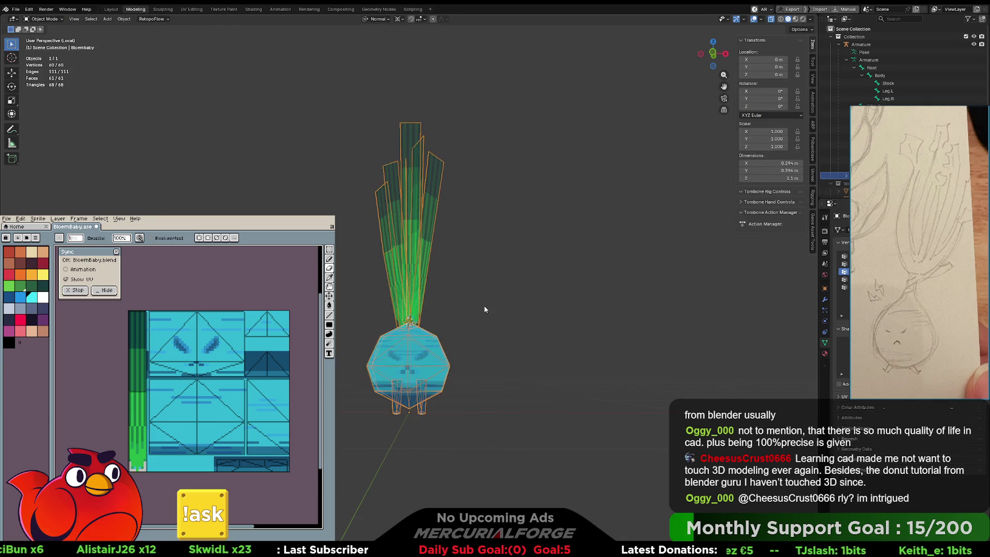
pyautogui.moveTo(484, 307); pyautogui.dragTo(469, 310, button='middle')
pyautogui.hotkey('ctrl', 'Tab')
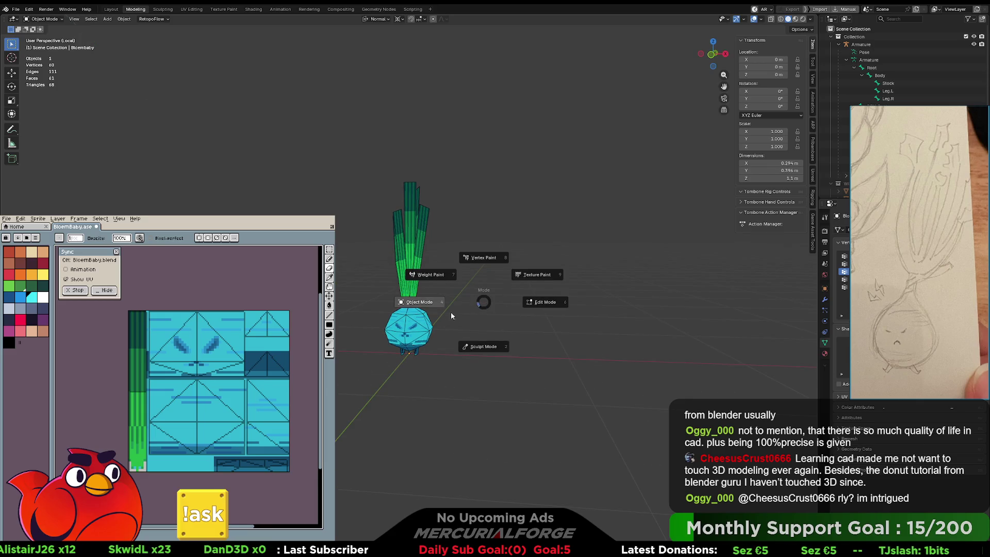
pyautogui.hotkey('ctrl', 'Tab')
pyautogui.hotkey('ctrl', 'Tab')
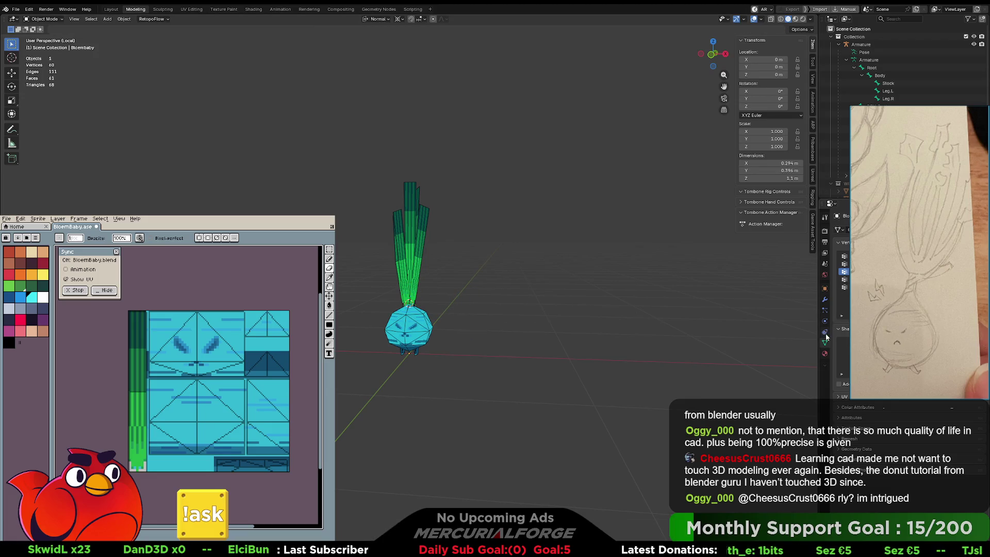
pyautogui.click(832, 176)
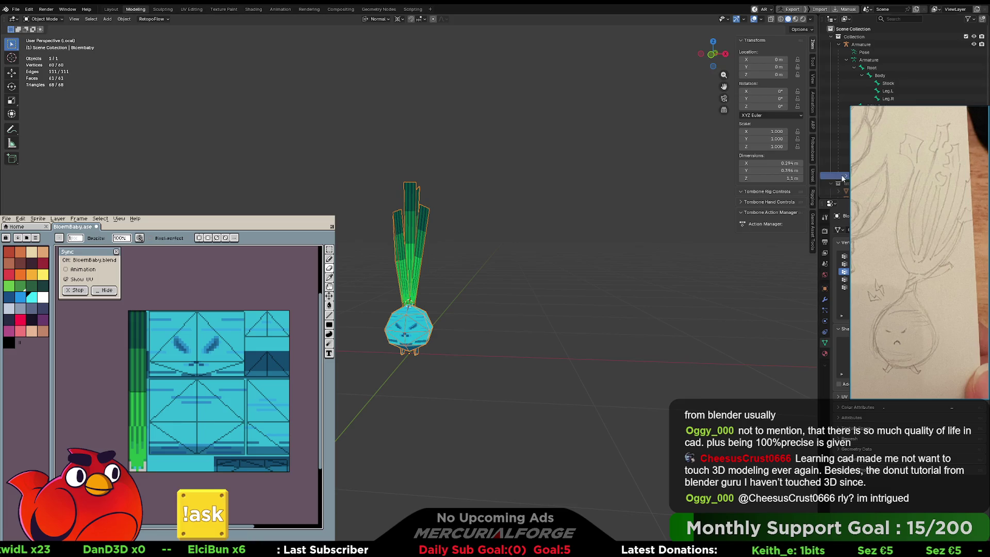
pyautogui.click(874, 44)
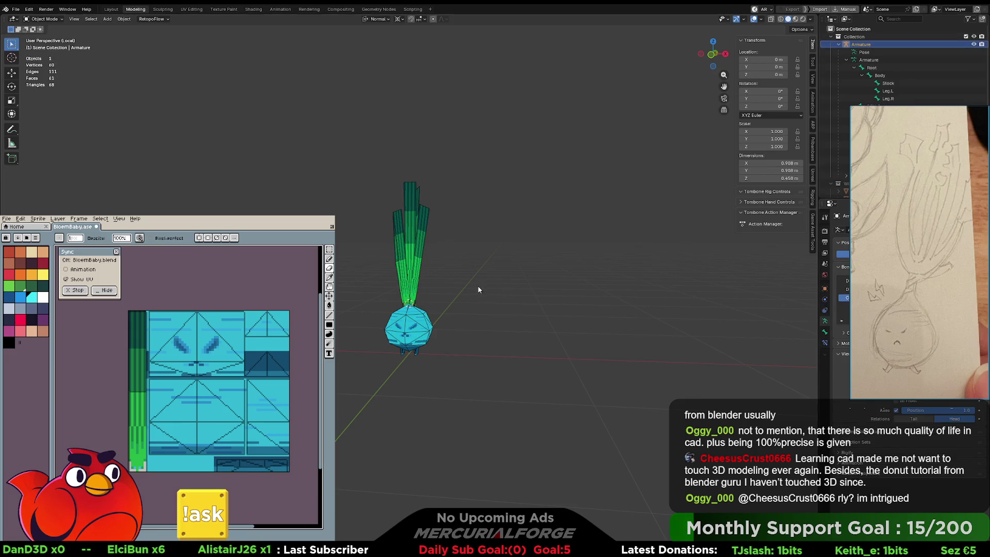
pyautogui.hotkey('alt', 'z')
pyautogui.hotkey('alt', 'z')
pyautogui.press('KP_5')
pyautogui.press('KP_5')
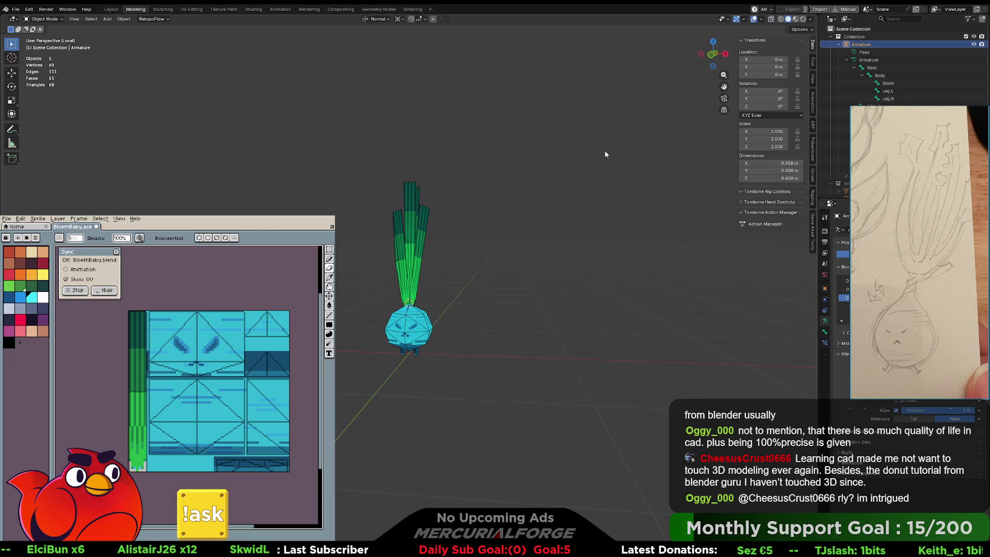
pyautogui.scroll(4, 532, 269)
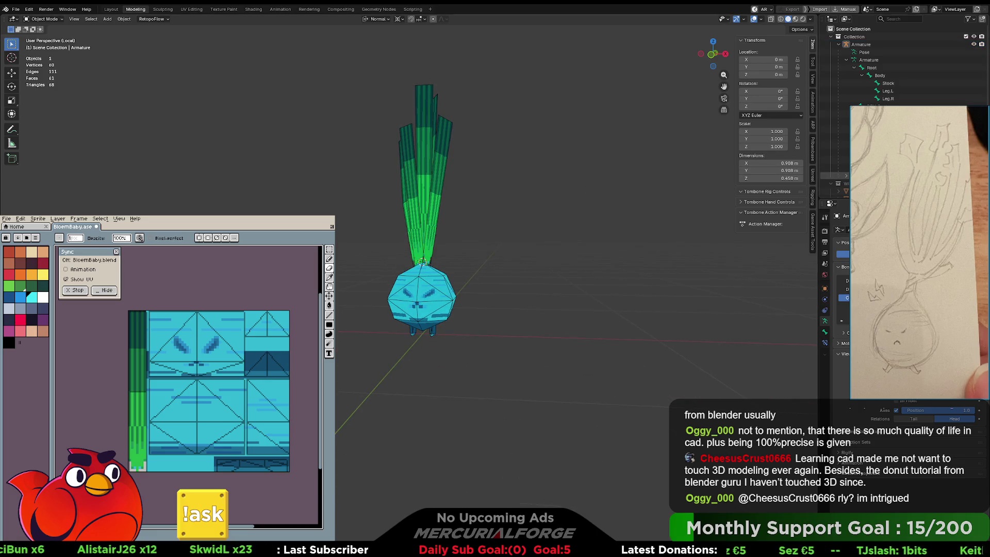
pyautogui.click(834, 129)
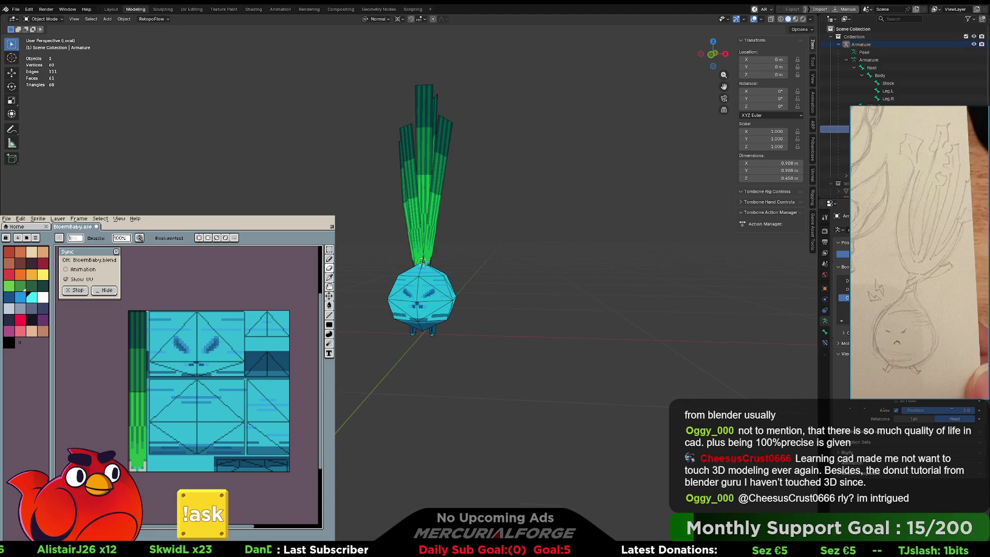
pyautogui.moveTo(580, 206)
pyautogui.mouseDown(button='middle')
pyautogui.moveTo(647, 257)
pyautogui.moveTo(668, 294)
pyautogui.mouseUp(button='middle')
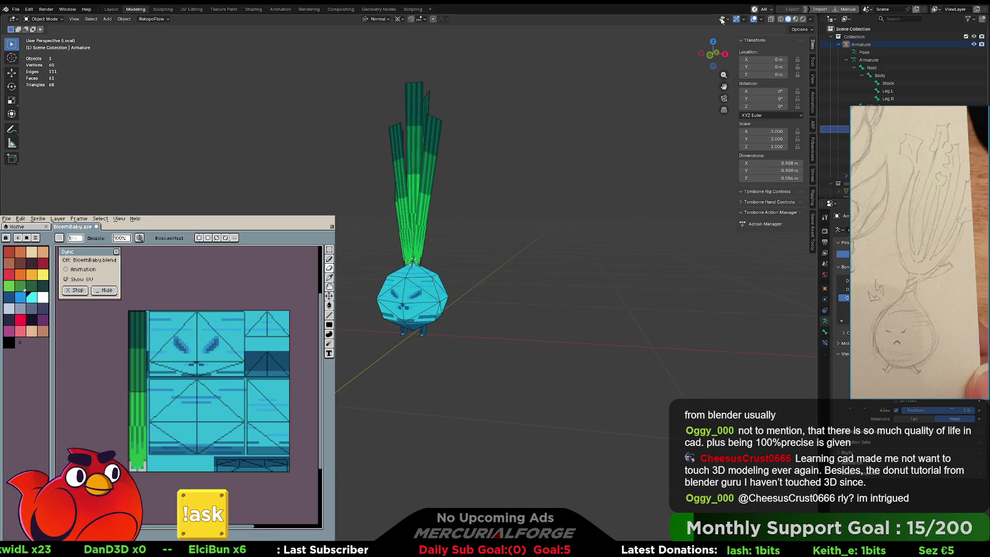
pyautogui.click(761, 19)
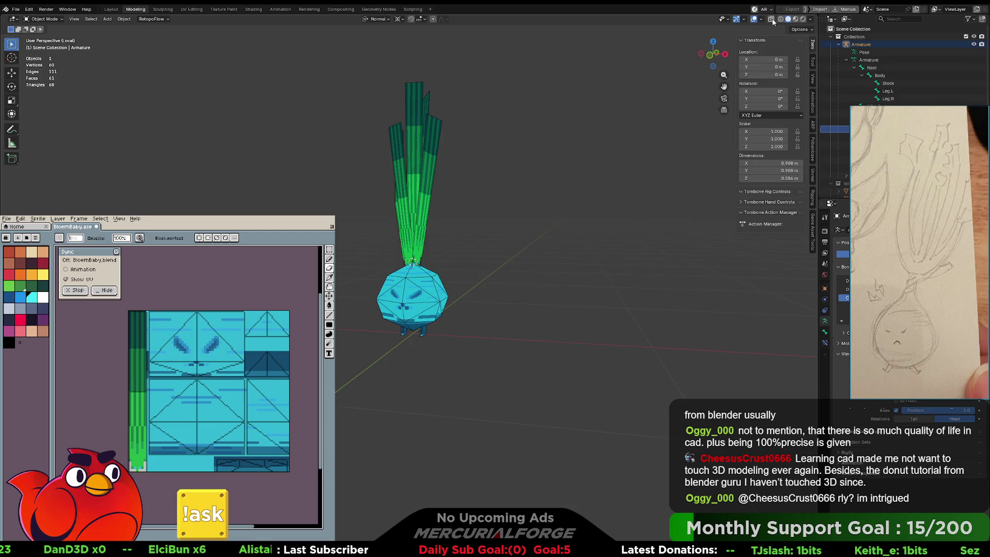
pyautogui.click(795, 20)
pyautogui.click(781, 19)
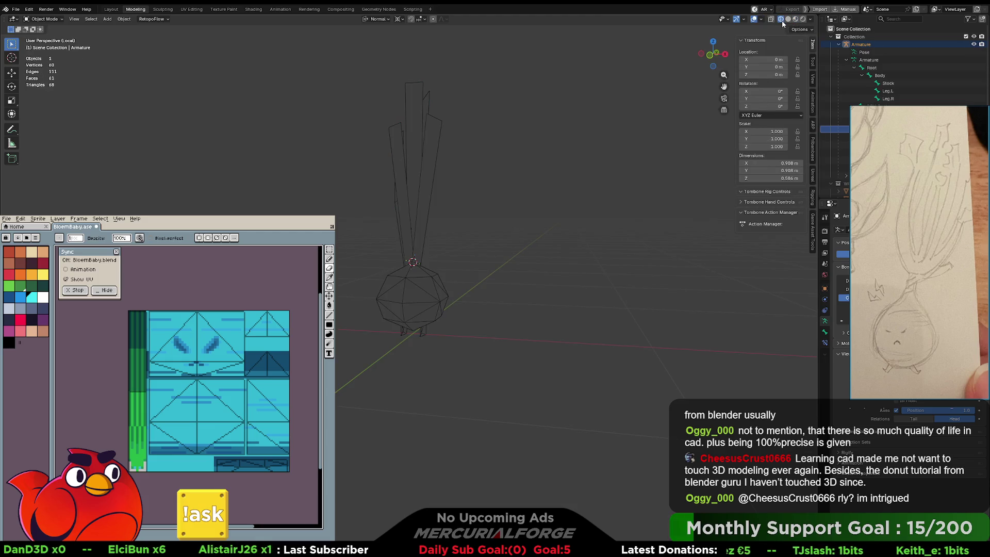
pyautogui.click(788, 19)
pyautogui.click(759, 19)
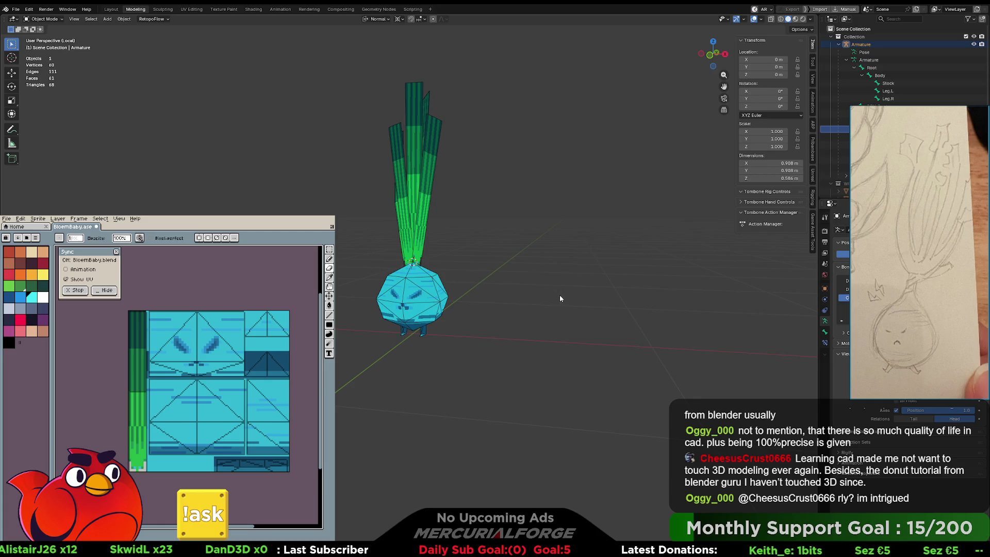
pyautogui.moveTo(583, 301); pyautogui.dragTo(577, 303, button='middle')
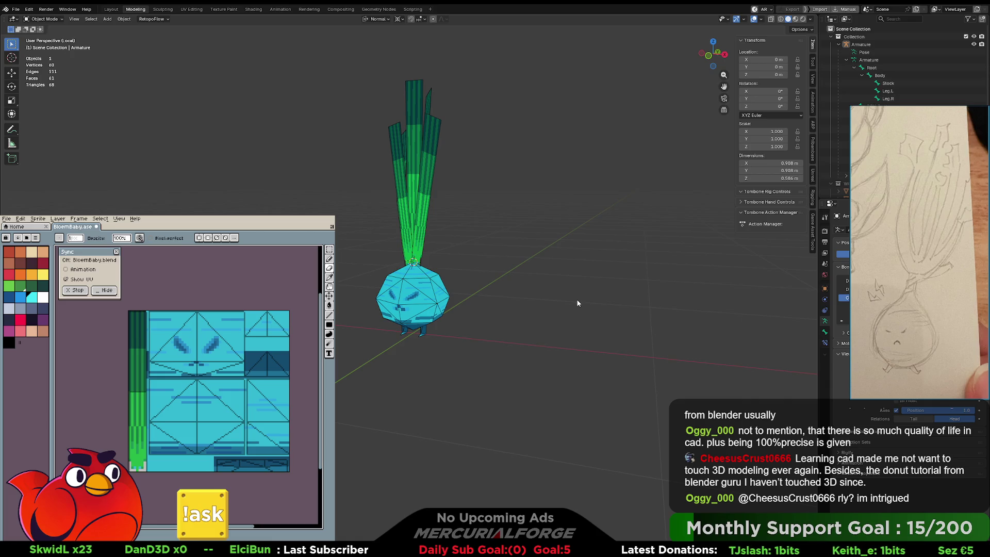
pyautogui.scroll(2, 583, 299)
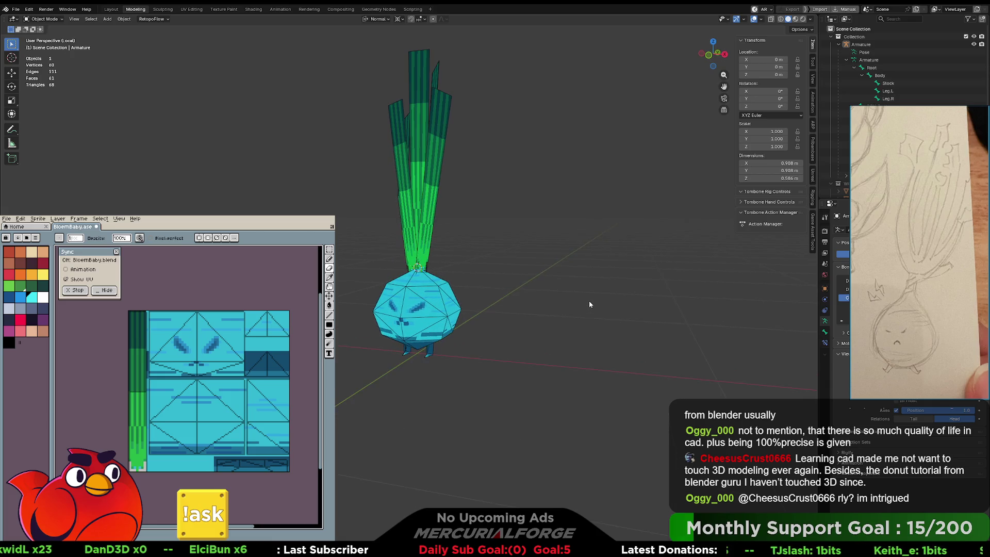
pyautogui.scroll(1, 589, 303)
pyautogui.moveTo(597, 301)
pyautogui.mouseDown(button='middle')
pyautogui.moveTo(476, 298)
pyautogui.moveTo(635, 290)
pyautogui.moveTo(581, 297)
pyautogui.moveTo(600, 297)
pyautogui.moveTo(557, 281)
pyautogui.moveTo(549, 289)
pyautogui.mouseUp(button='middle')
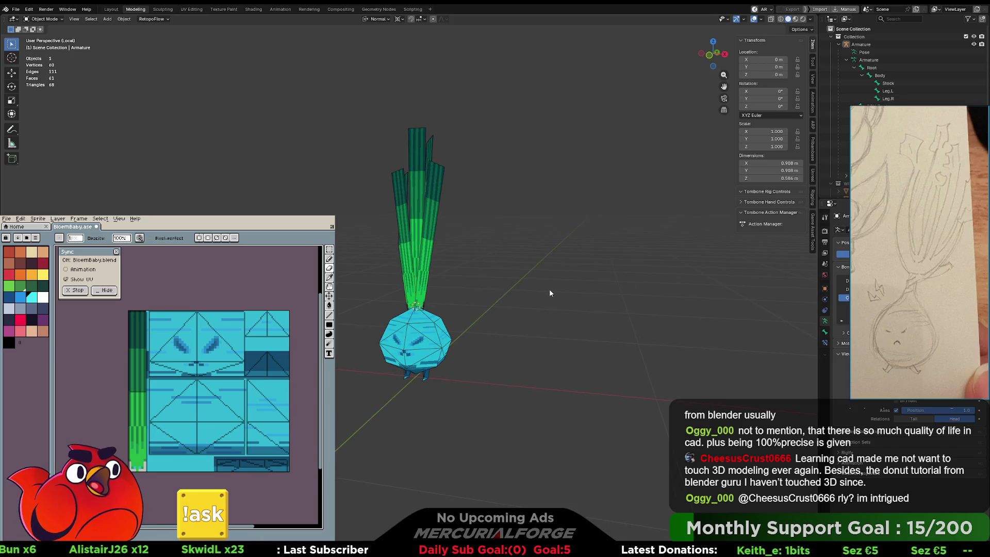
pyautogui.click(761, 21)
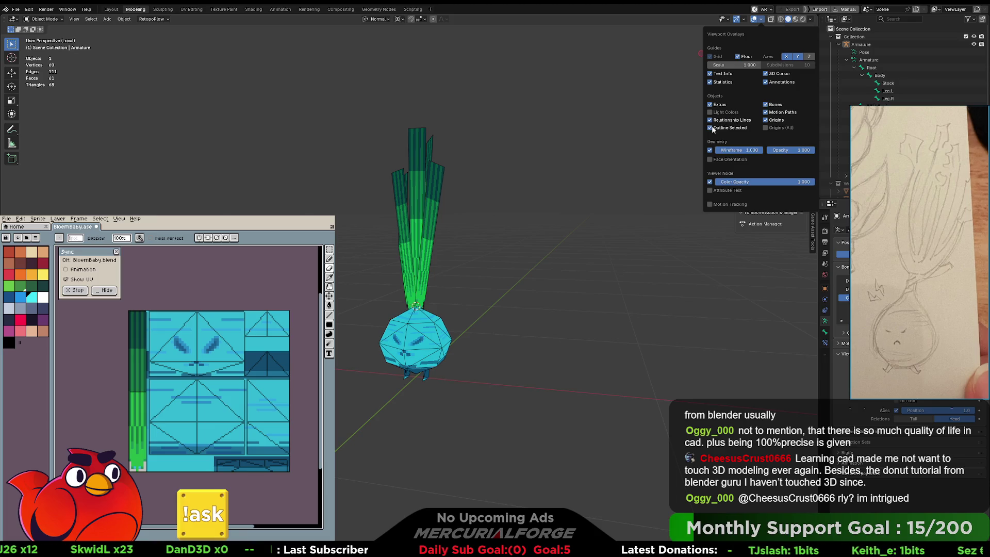
pyautogui.click(744, 20)
pyautogui.click(745, 21)
pyautogui.click(727, 20)
pyautogui.click(763, 19)
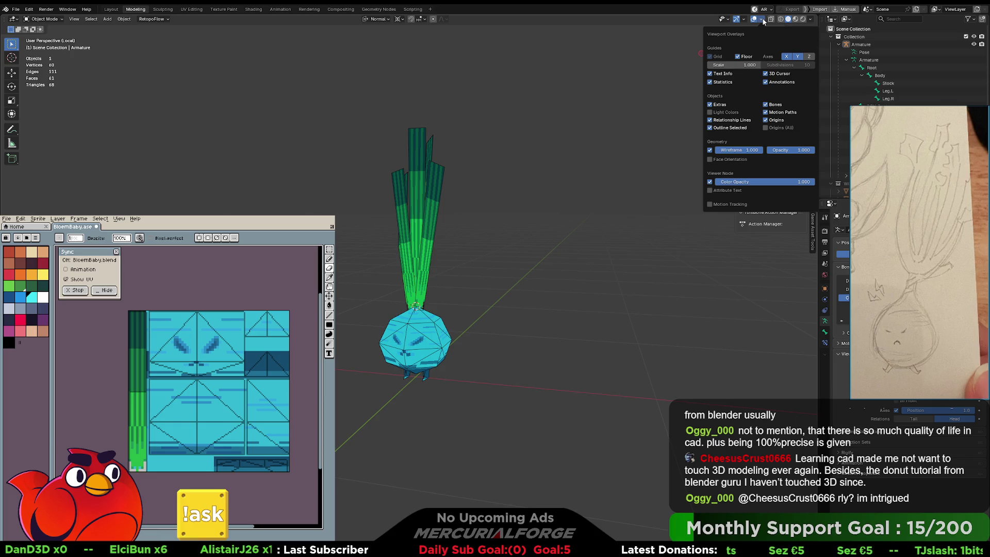
pyautogui.click(762, 19)
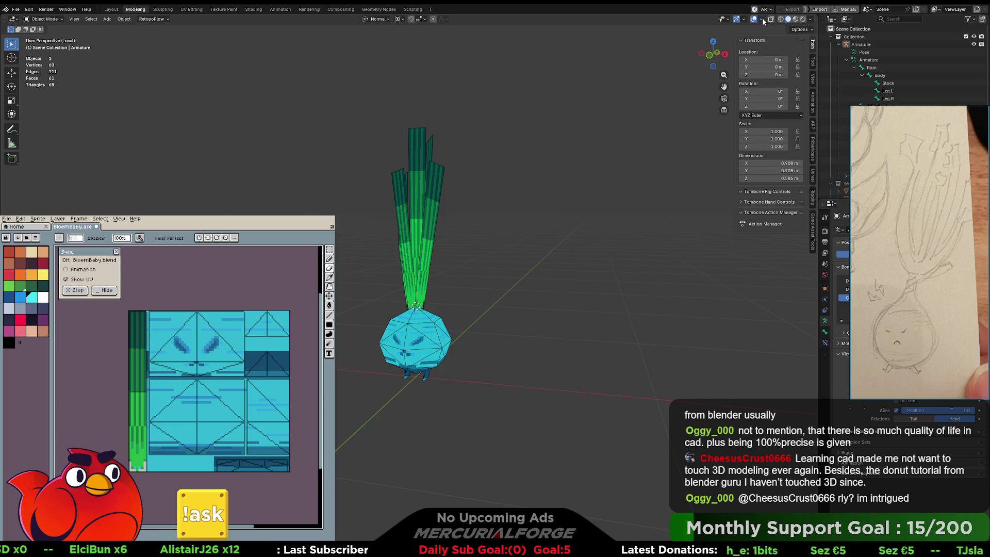
pyautogui.moveTo(614, 150)
pyautogui.mouseDown(button='middle')
pyautogui.moveTo(570, 219)
pyautogui.moveTo(585, 214)
pyautogui.moveTo(513, 212)
pyautogui.mouseUp(button='middle')
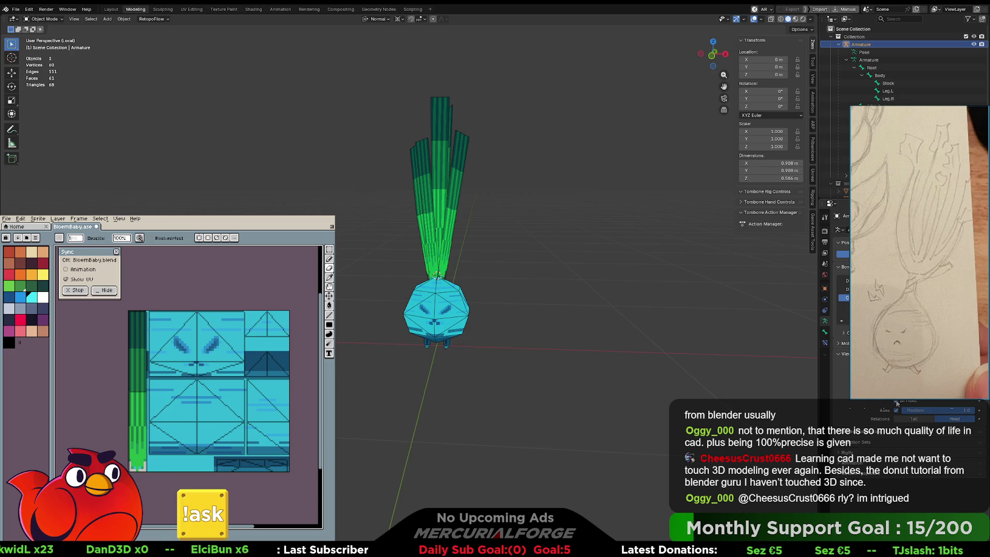
# Undo back to Pose Mode with DRV_Stock active, then switch to Object Mode and select the Bloembaby mesh.
pyautogui.press('Tab')
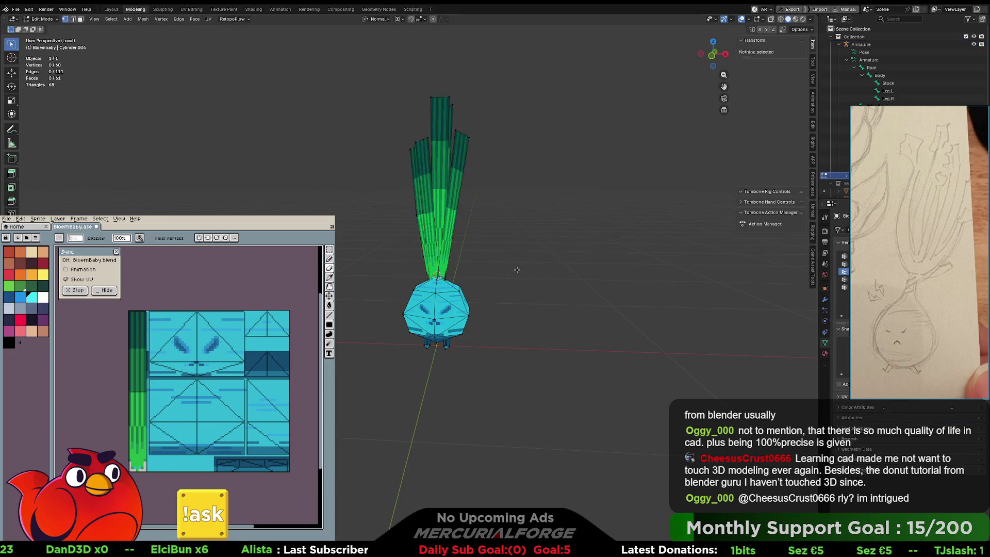
pyautogui.hotkey('ctrl', 'z')
pyautogui.hotkey('ctrl', 'z')
pyautogui.hotkey('ctrl', 'z')
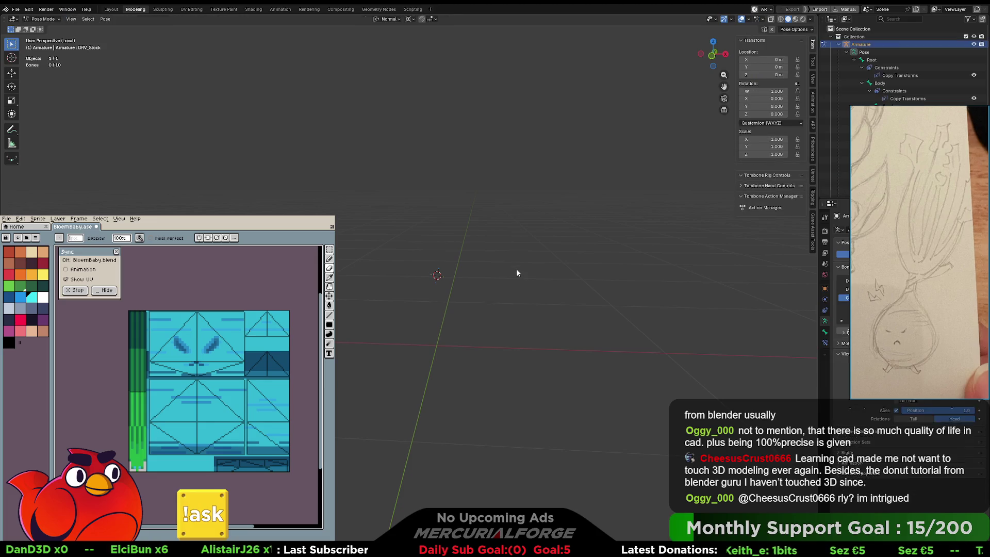
pyautogui.hotkey('ctrl', 'z')
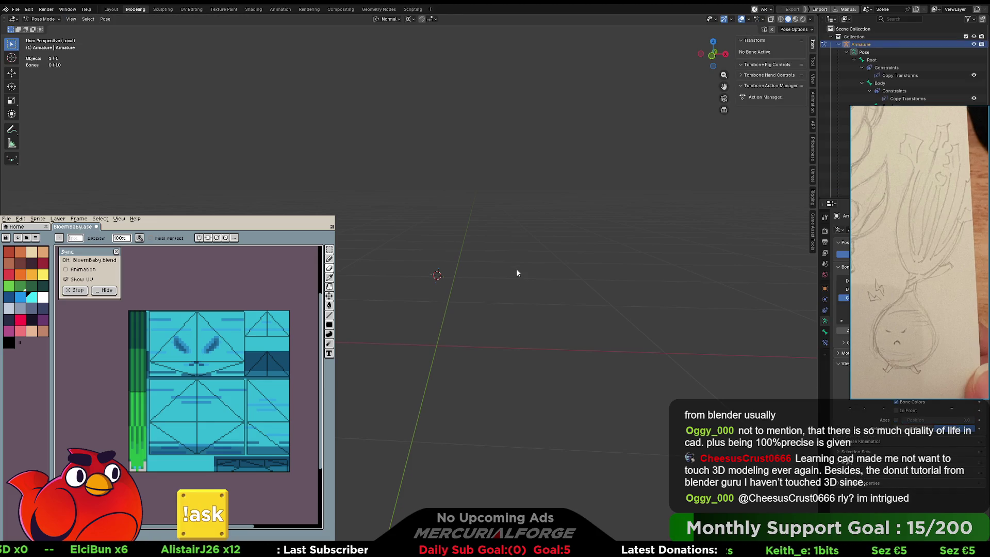
pyautogui.hotkey('ctrl', 'z')
pyautogui.hotkey('ctrl', 'z')
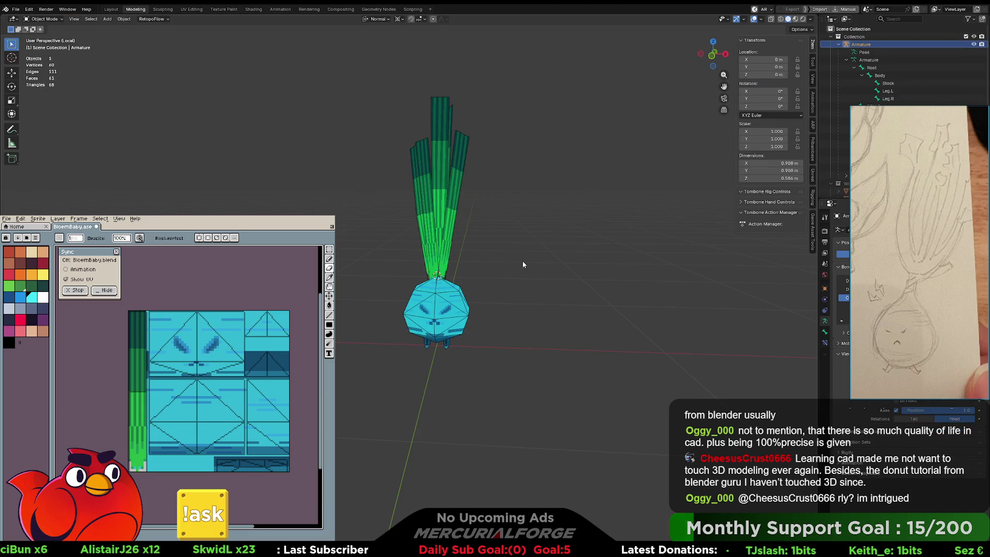
pyautogui.hotkey('ctrl', 'Tab')
pyautogui.click(457, 262)
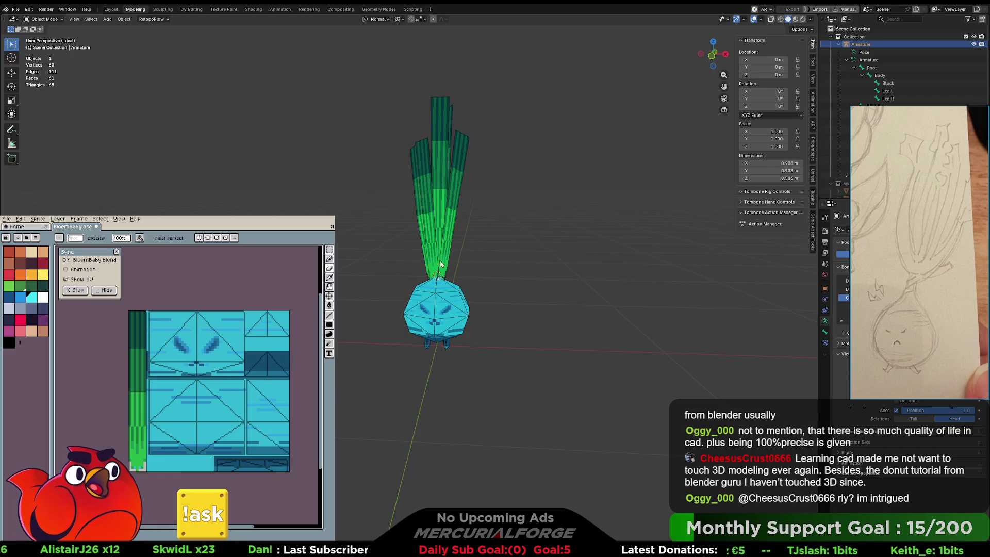
pyautogui.click(438, 245)
pyautogui.hotkey('ctrl', 'Tab')
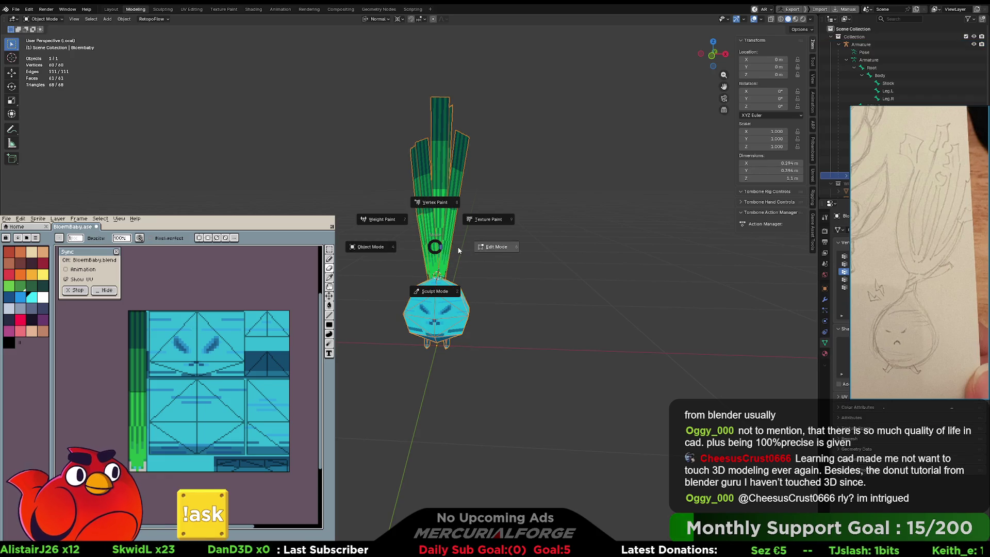
pyautogui.click(421, 251)
# Return to the Modeling workspace and turn the viewport overlays back on.
pyautogui.click(146, 11)
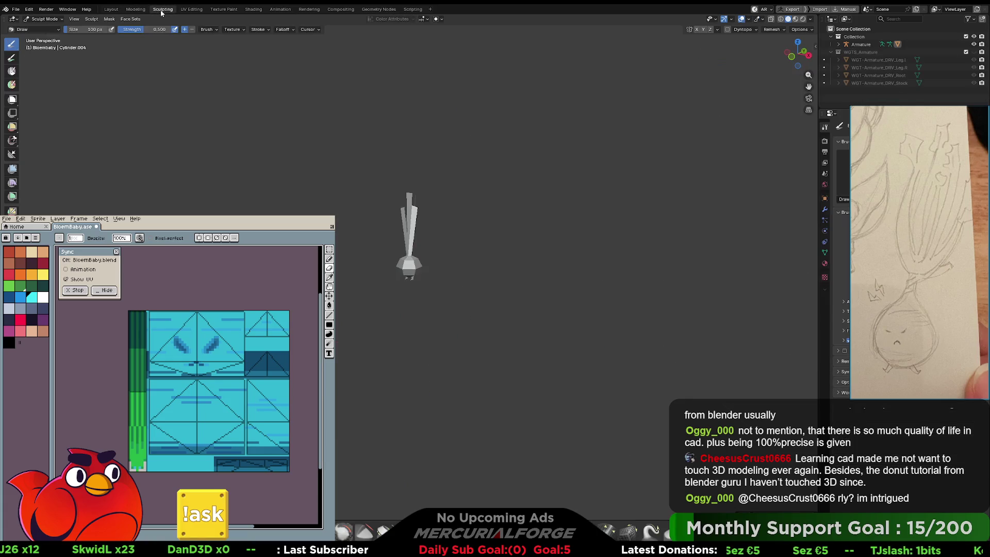
pyautogui.click(192, 9)
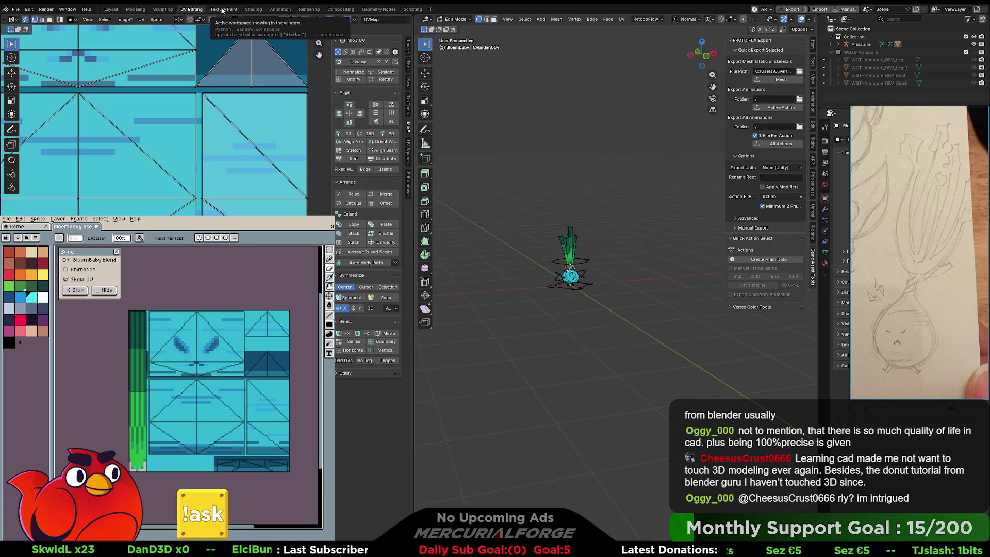
pyautogui.click(135, 9)
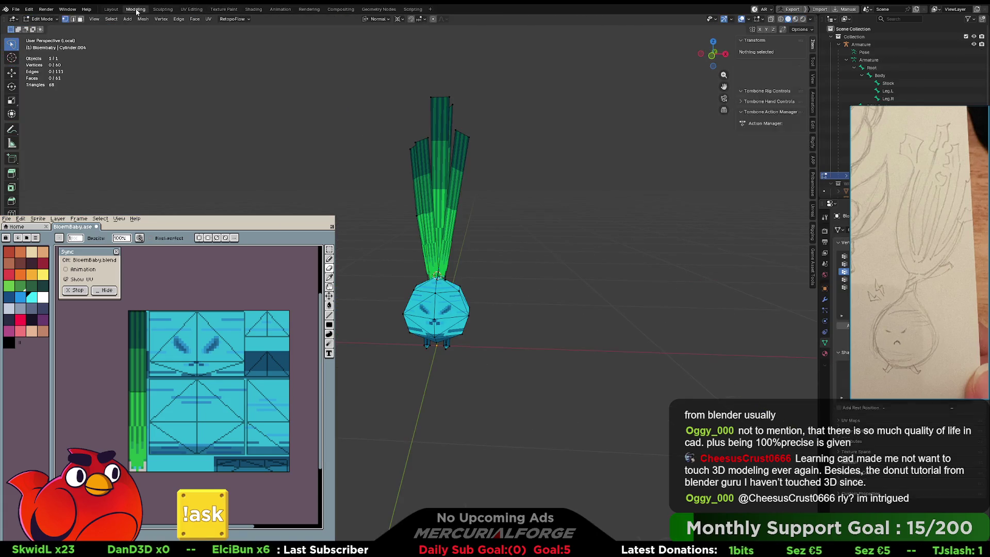
pyautogui.click(760, 21)
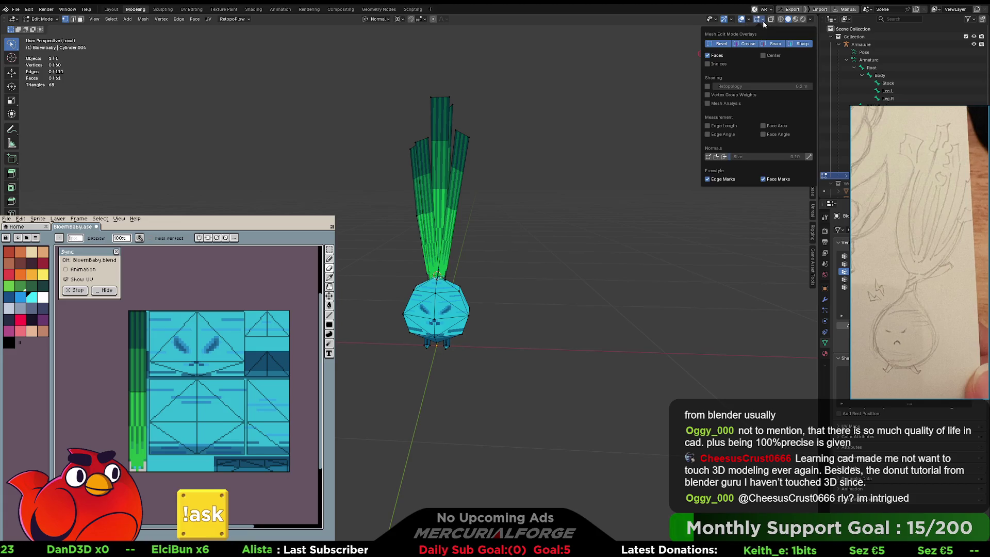
pyautogui.click(742, 20)
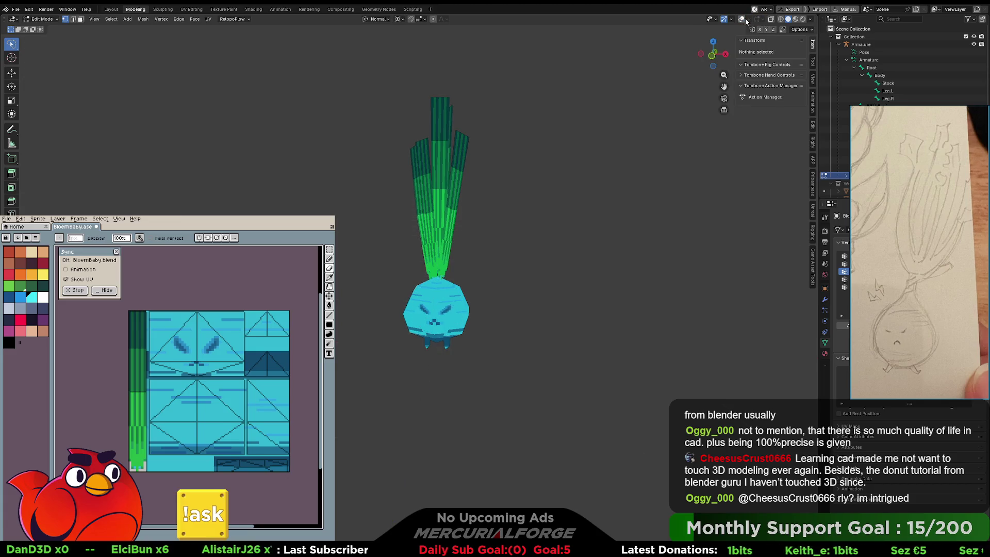
pyautogui.click(742, 21)
pyautogui.click(742, 21)
pyautogui.click(749, 21)
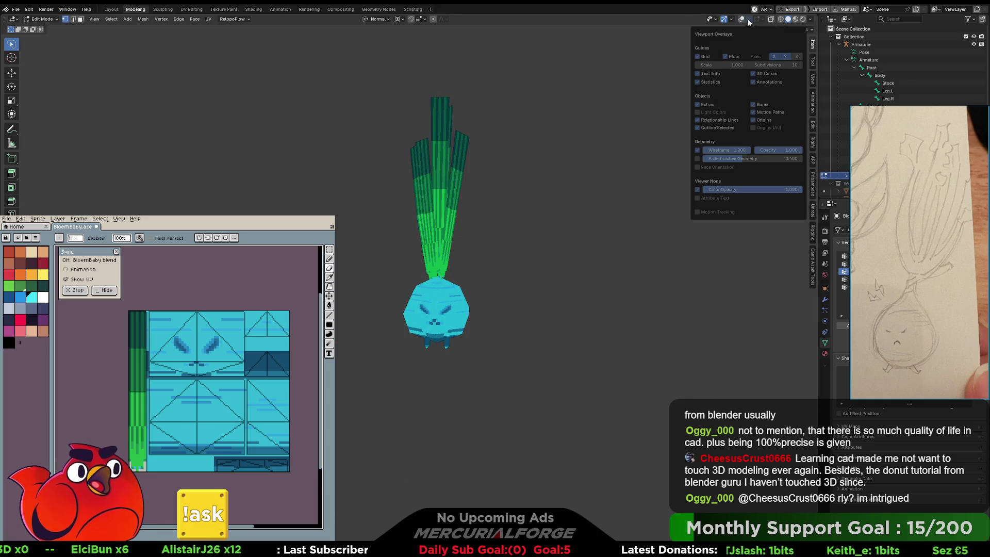
pyautogui.click(742, 19)
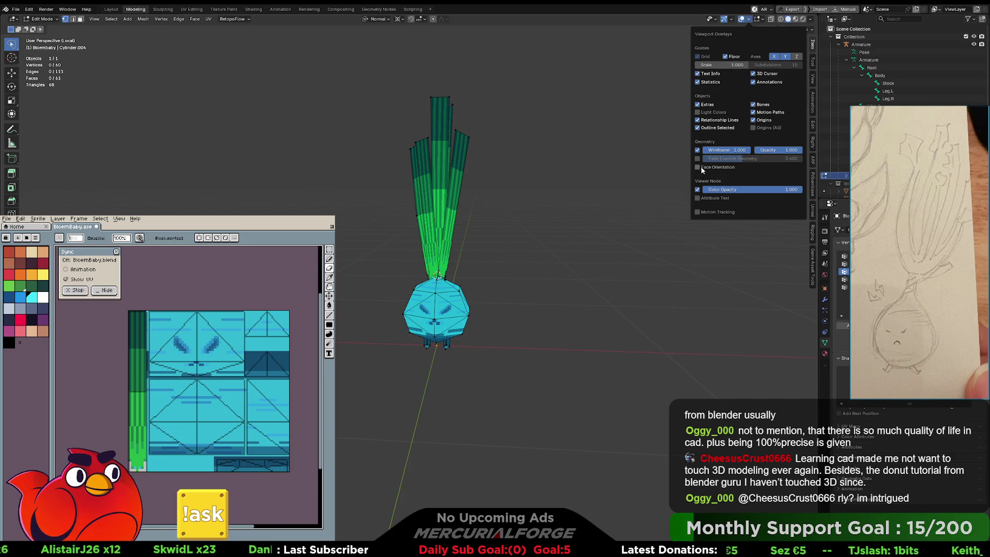
# Check gizmos and X-ray, collapse the Armature in the Outliner, and open Texture Paint.
pyautogui.click(732, 20)
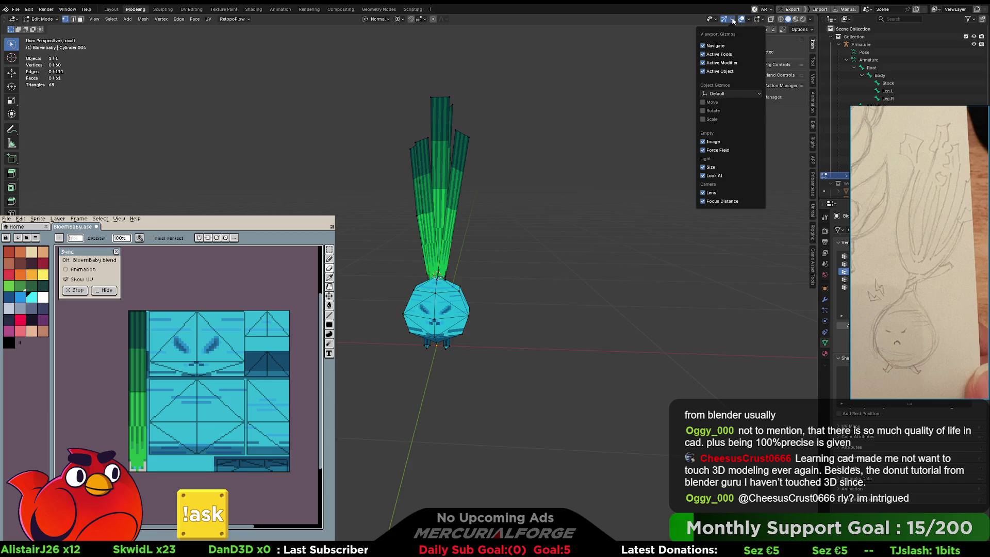
pyautogui.click(771, 19)
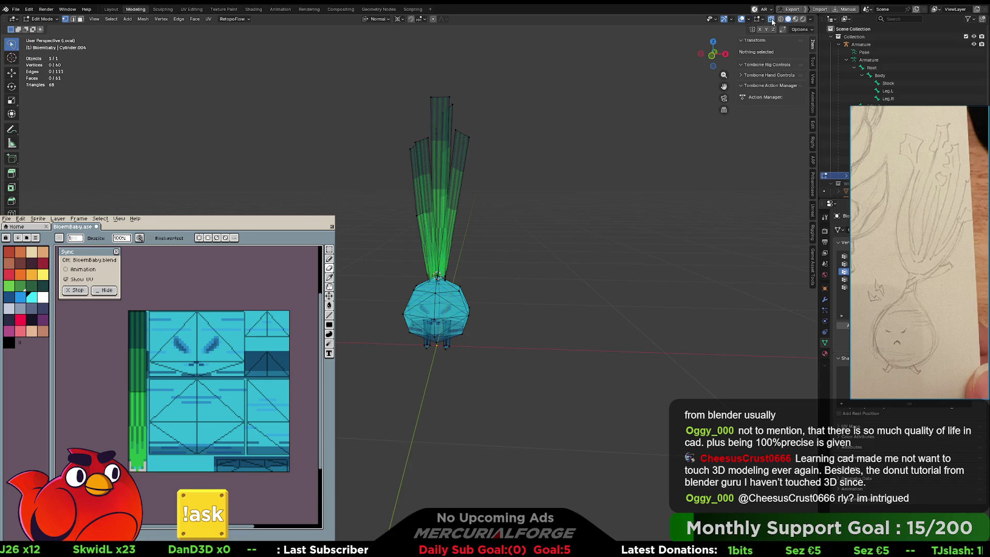
pyautogui.click(771, 19)
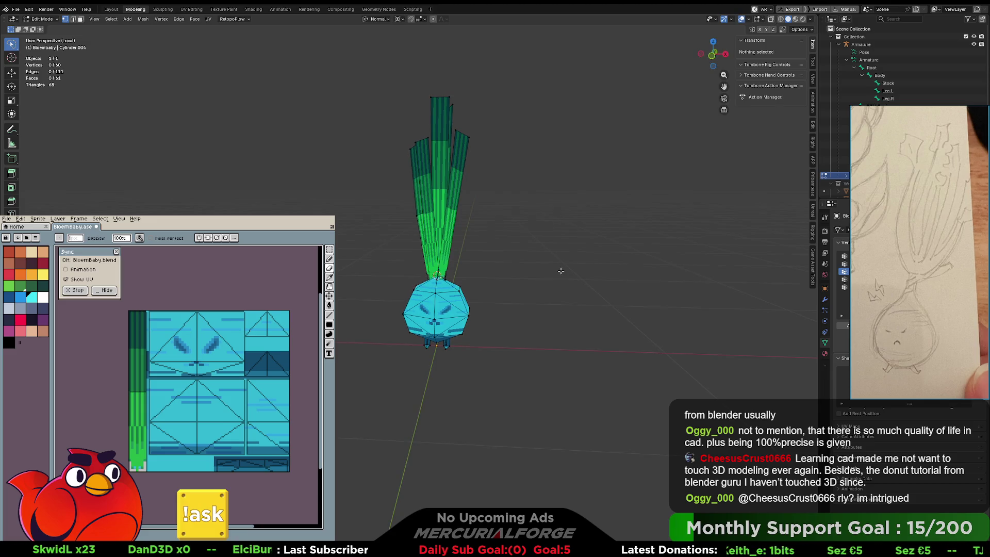
pyautogui.moveTo(582, 258); pyautogui.dragTo(598, 257, button='middle')
pyautogui.click(973, 44)
pyautogui.click(973, 44)
pyautogui.click(838, 44)
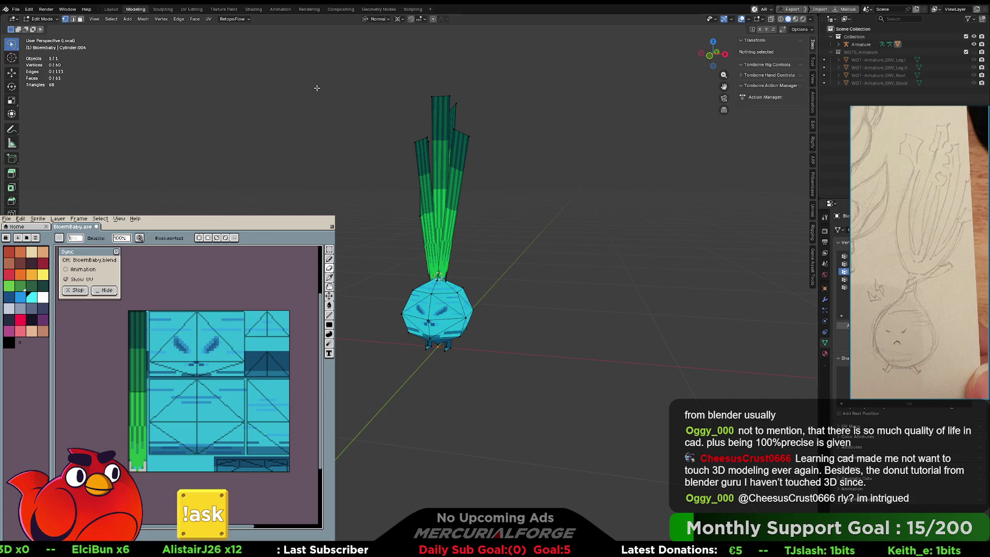
pyautogui.click(224, 9)
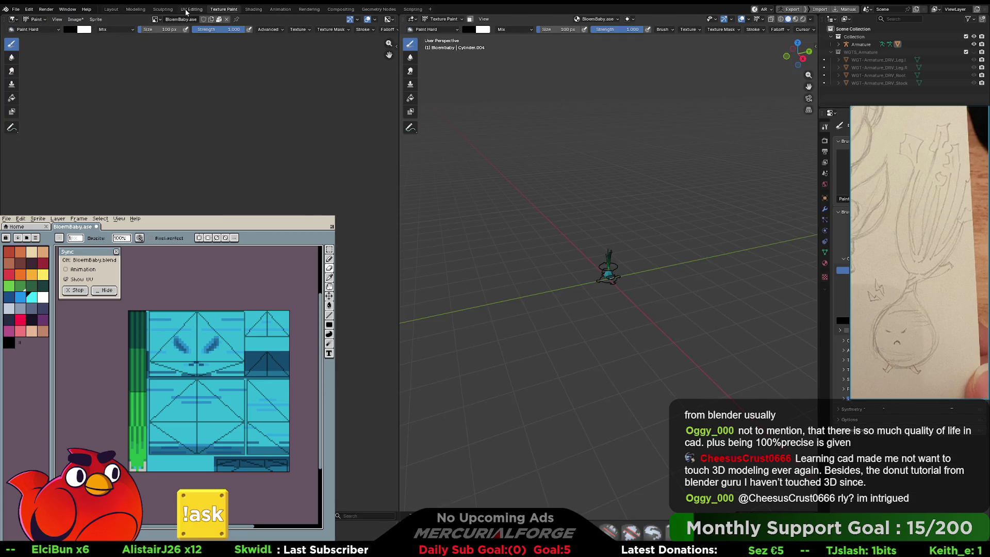
# Glance at UV Editing, return to Modeling in Object Mode, and deselect the onion.
pyautogui.click(191, 10)
pyautogui.moveTo(609, 267); pyautogui.dragTo(662, 318, button='middle')
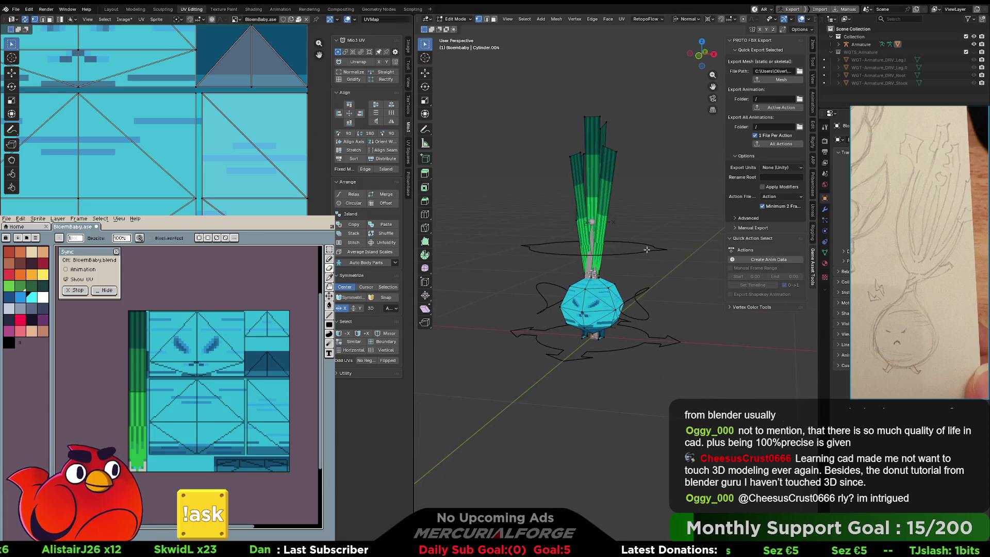
pyautogui.click(135, 9)
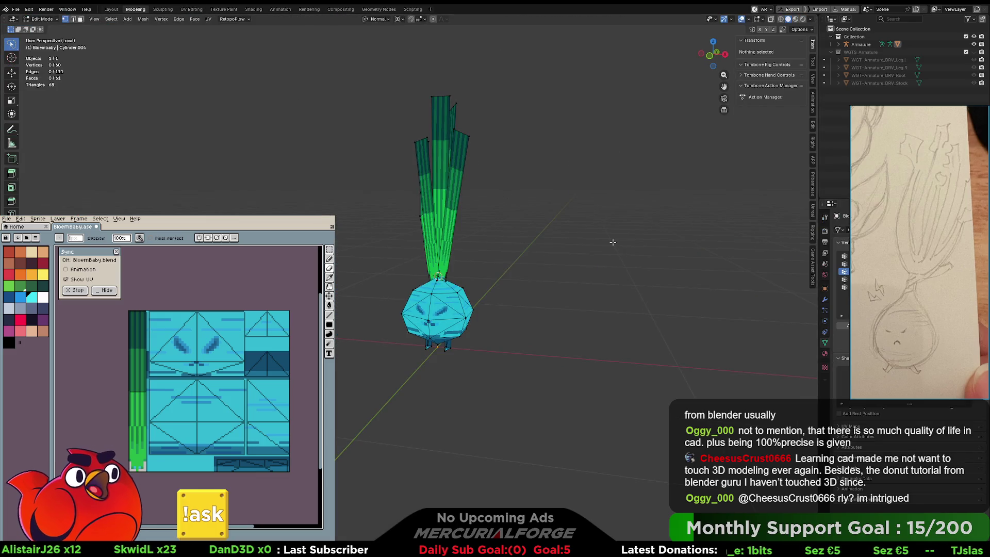
pyautogui.press('Tab')
pyautogui.click(531, 271)
pyautogui.click(469, 296)
pyautogui.click(511, 278)
# Preview the onion in wireframe, material preview and rendered shading, ending in solid shading.
pyautogui.click(780, 19)
pyautogui.click(794, 18)
pyautogui.click(787, 18)
pyautogui.click(802, 19)
pyautogui.click(788, 19)
pyautogui.click(770, 21)
pyautogui.click(771, 21)
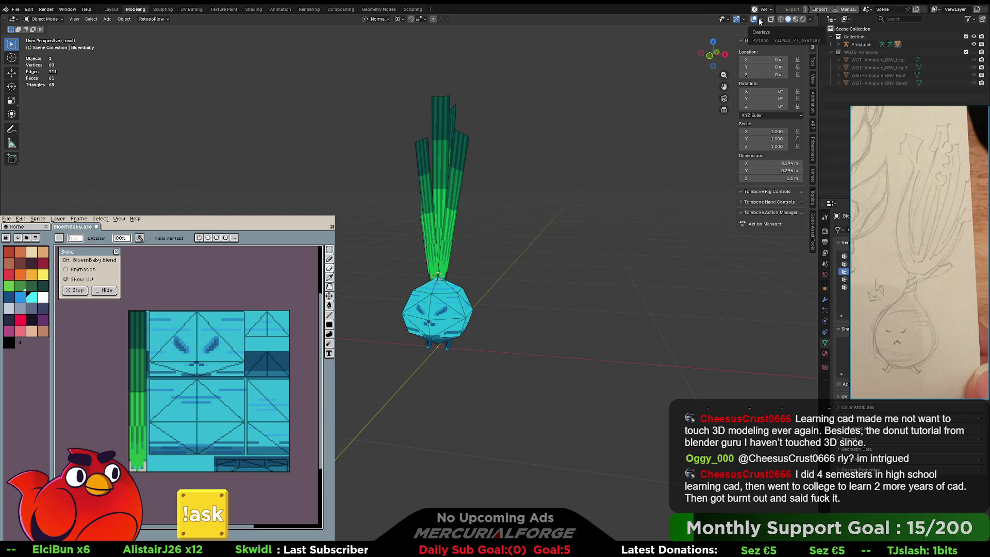
pyautogui.click(759, 21)
pyautogui.click(759, 21)
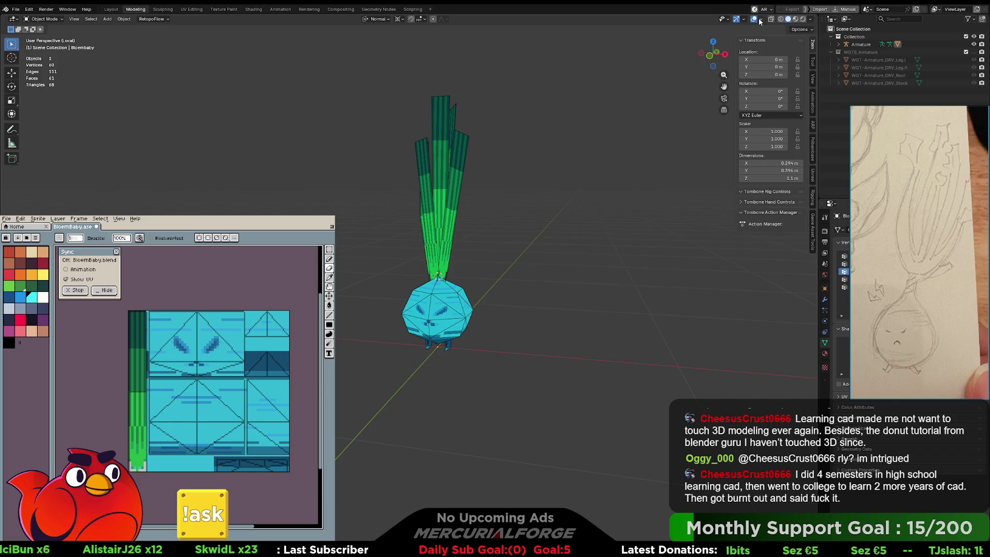
# Set the transform orientation to Global and the pivot point to Bounding Box Center.
pyautogui.click(377, 21)
pyautogui.click(376, 44)
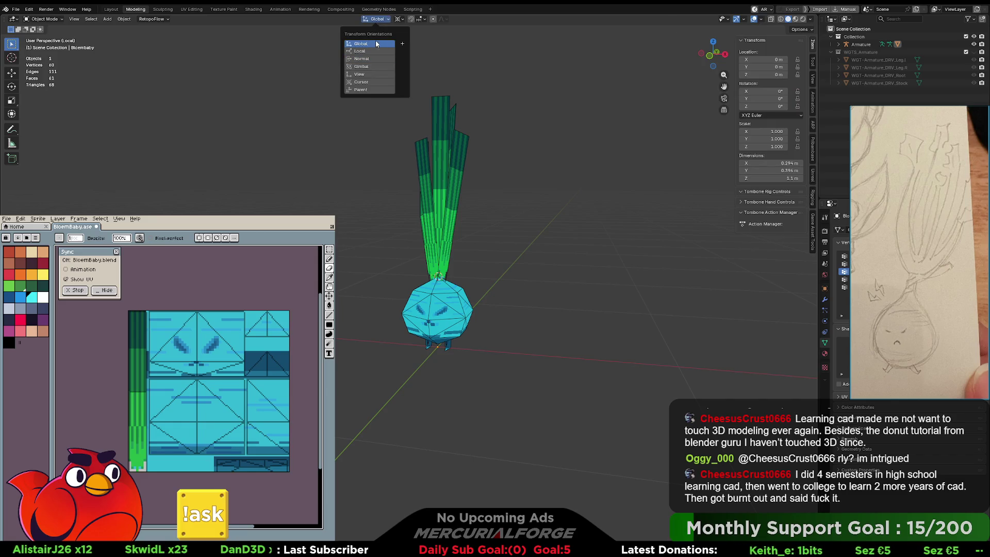
pyautogui.press(',')
pyautogui.click(506, 66)
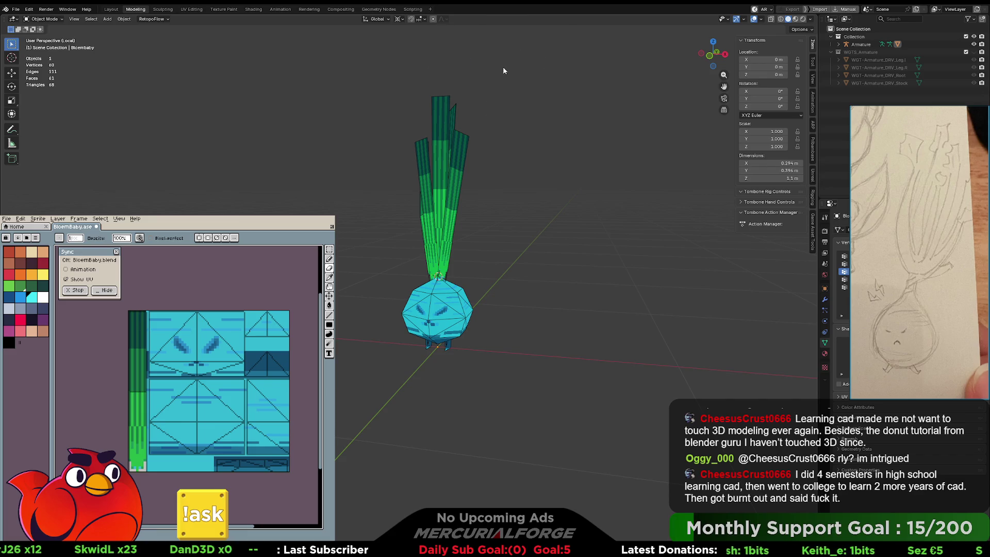
pyautogui.press('.')
pyautogui.click(515, 153)
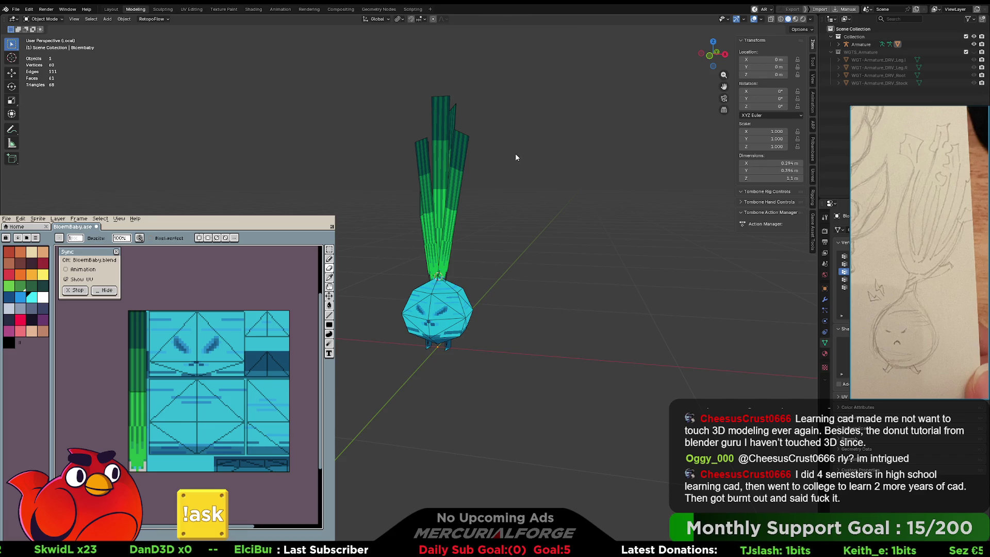
pyautogui.press('.')
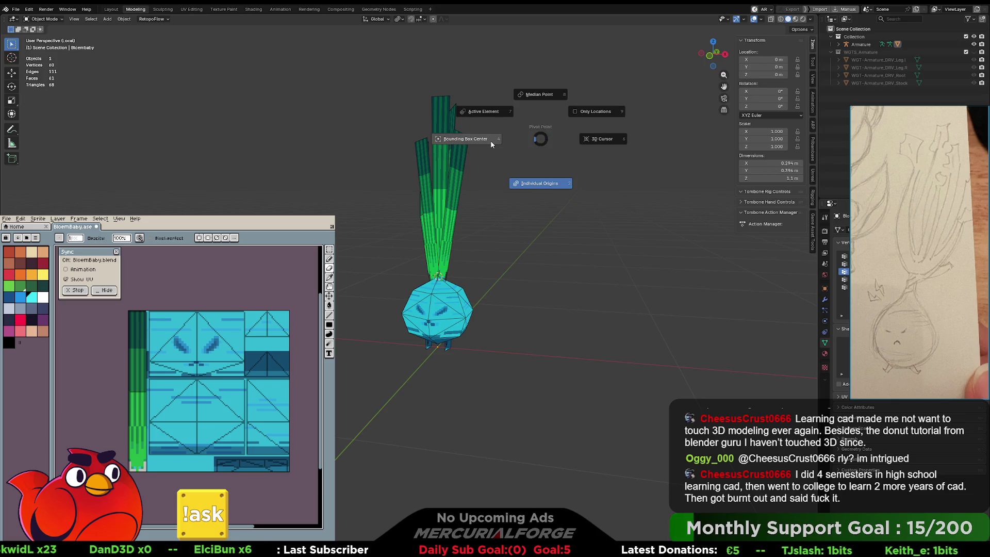
pyautogui.click(491, 144)
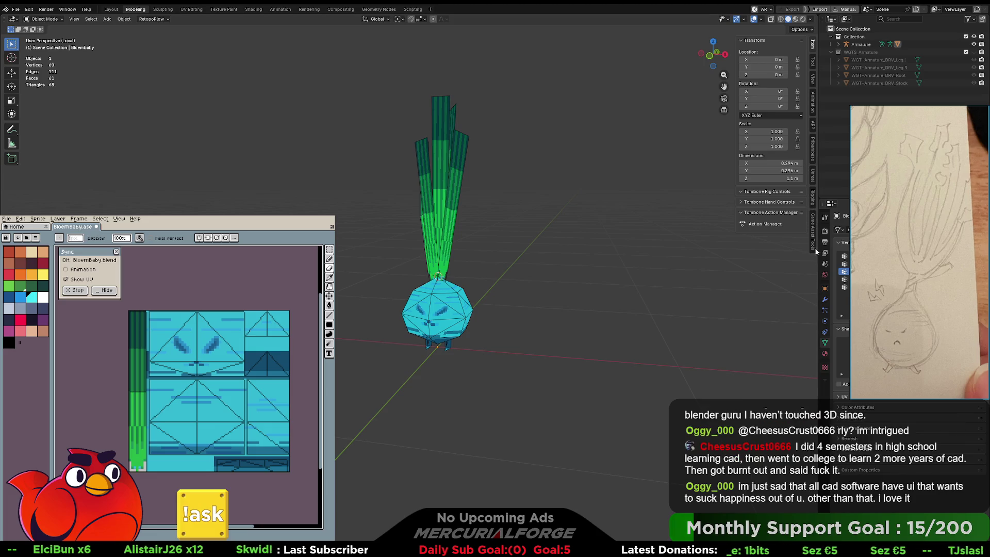
# Select the Armature, run Unhide from the F3 search, and test hiding the onion mesh and Collection.
pyautogui.click(838, 45)
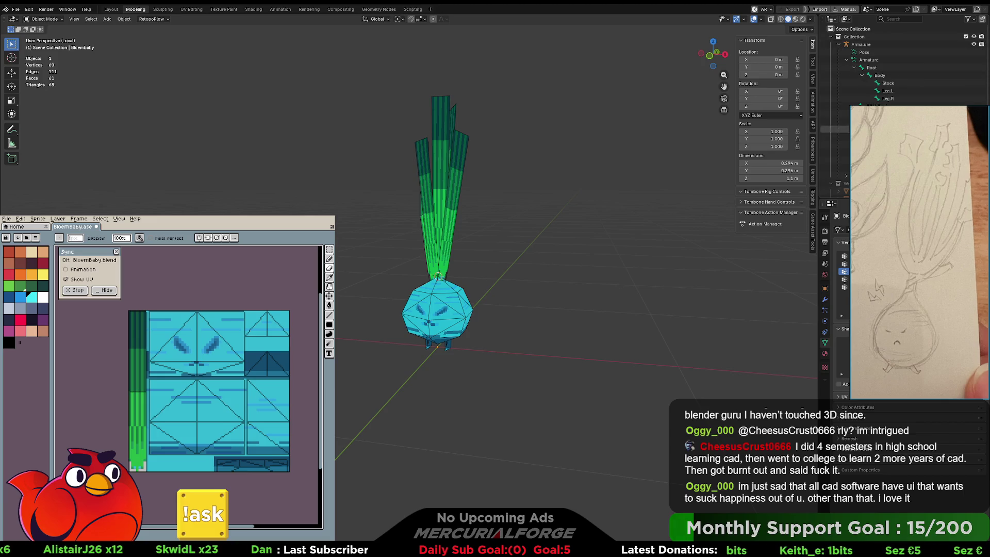
pyautogui.click(838, 175)
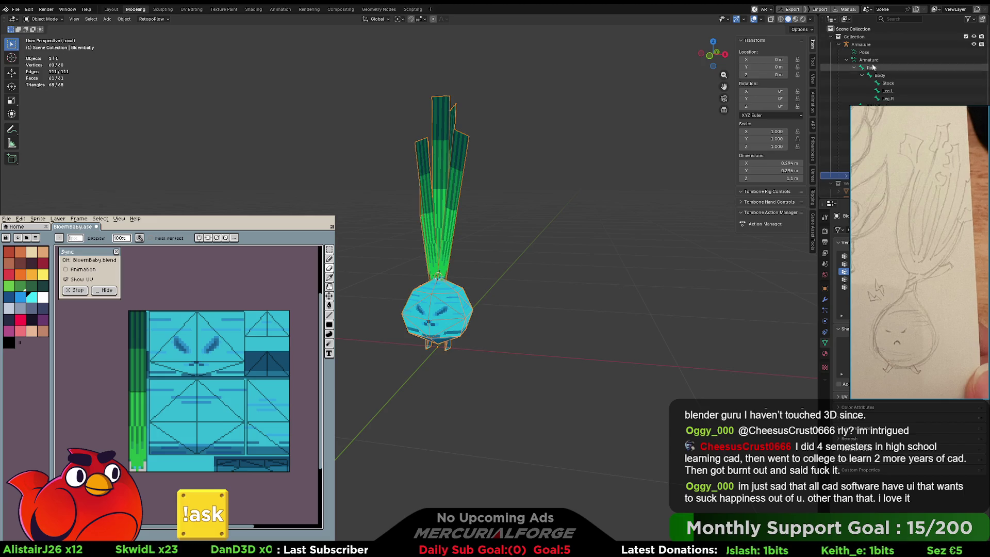
pyautogui.click(843, 46)
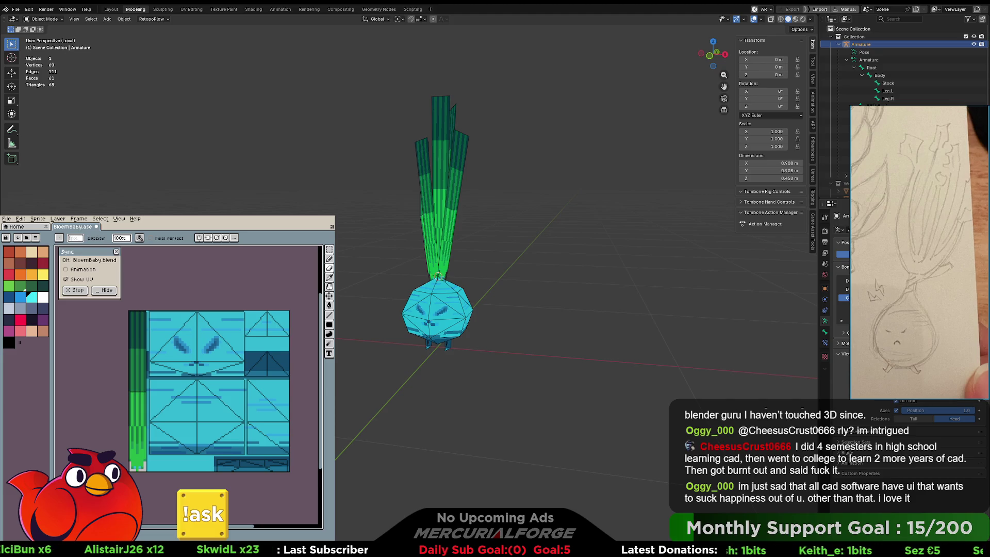
pyautogui.press('F3')
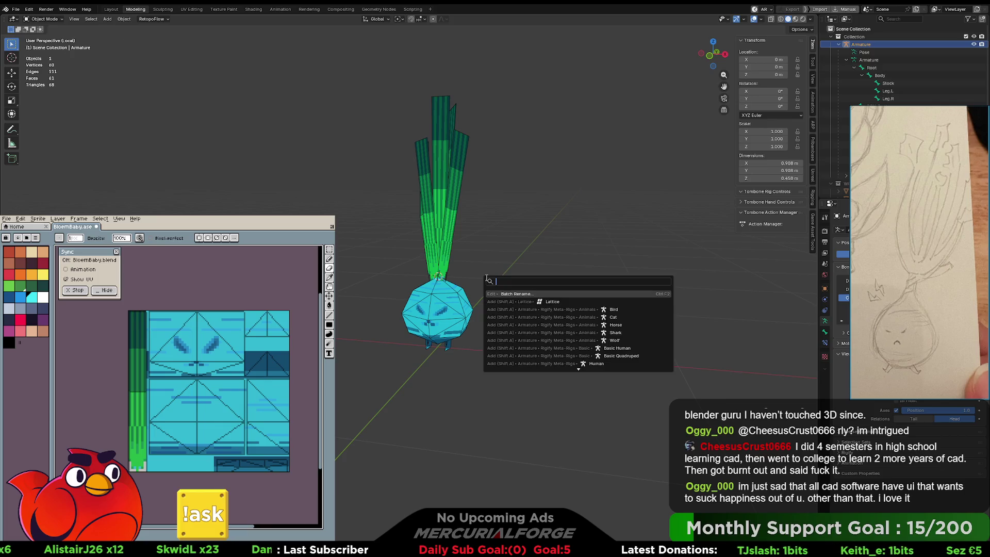
pyautogui.write('unhidee')
pyautogui.press('Return')
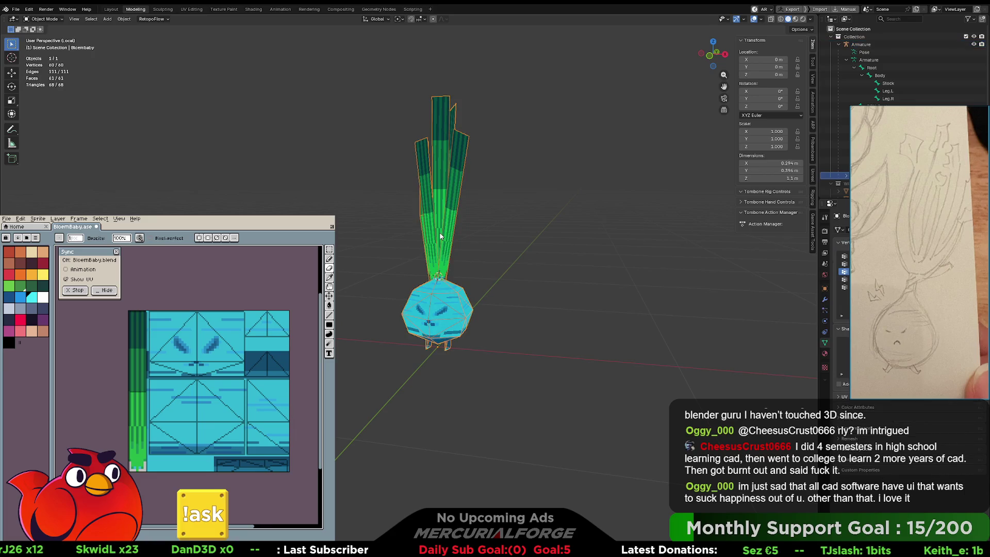
pyautogui.press('h')
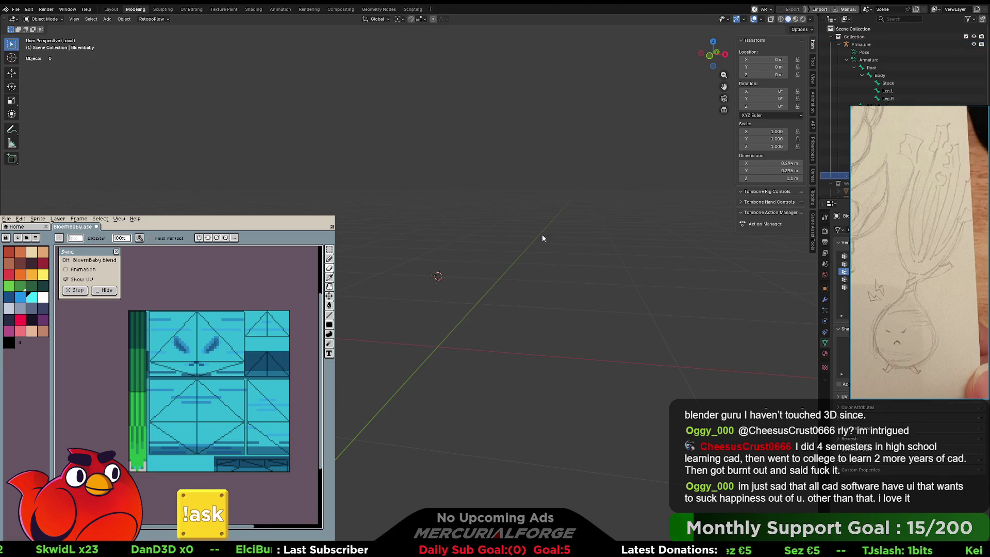
pyautogui.click(973, 175)
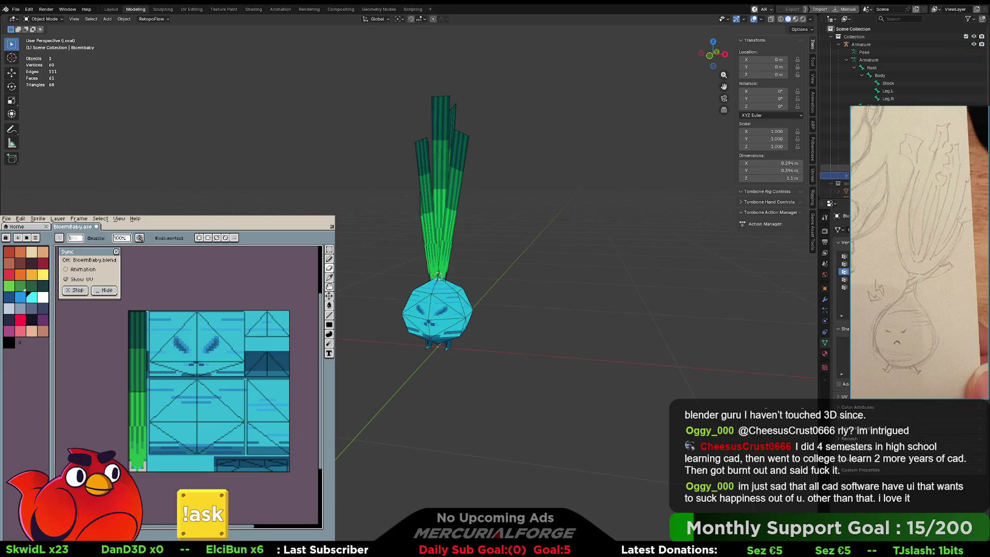
pyautogui.click(973, 37)
pyautogui.click(973, 38)
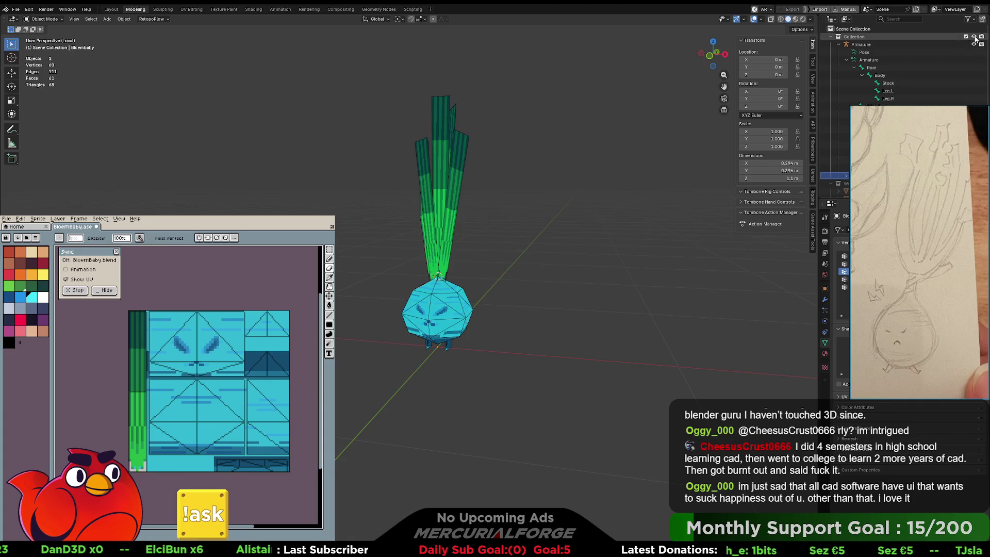
# Expand the Tombone Rig Controls panel for the Armature and hide the FACE and CONTROLLERS collections.
pyautogui.click(811, 19)
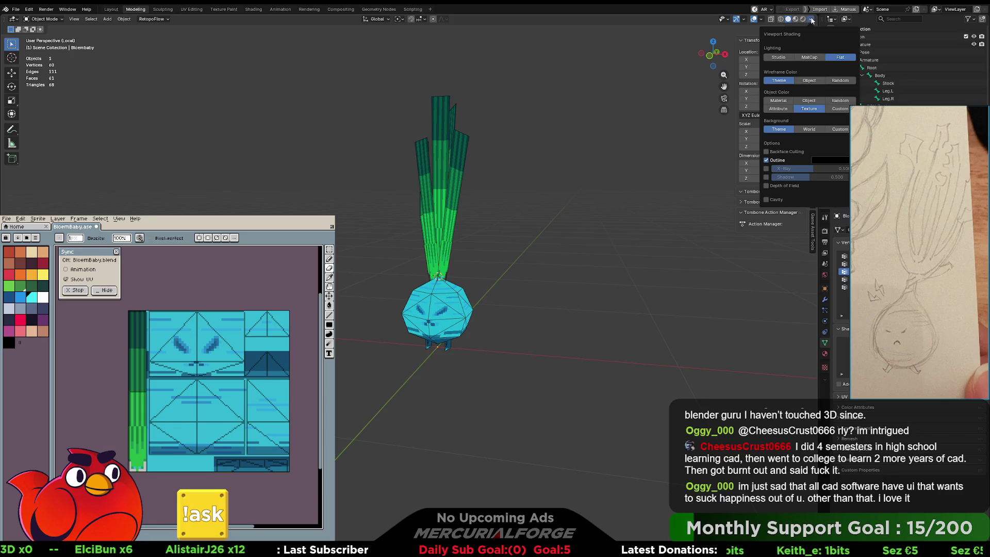
pyautogui.click(762, 21)
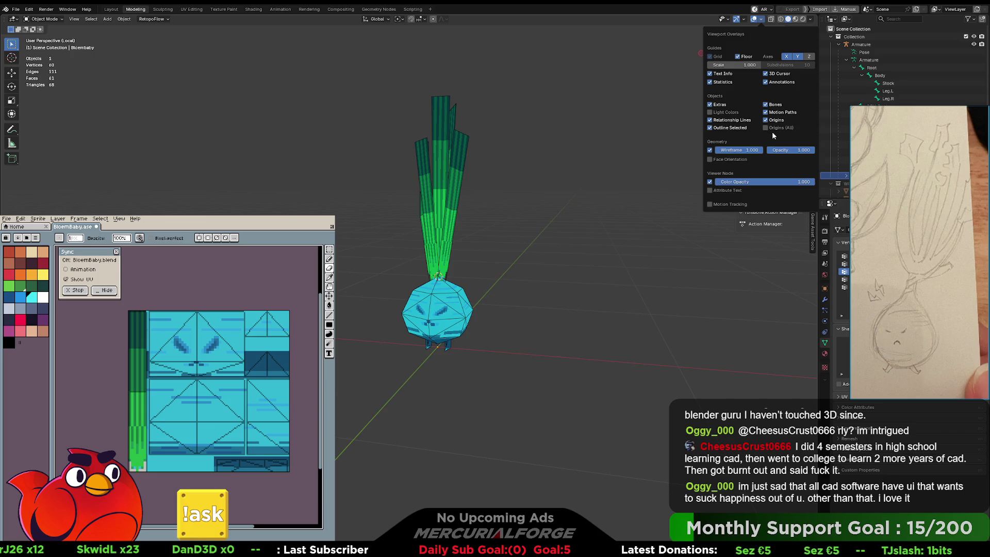
pyautogui.click(730, 19)
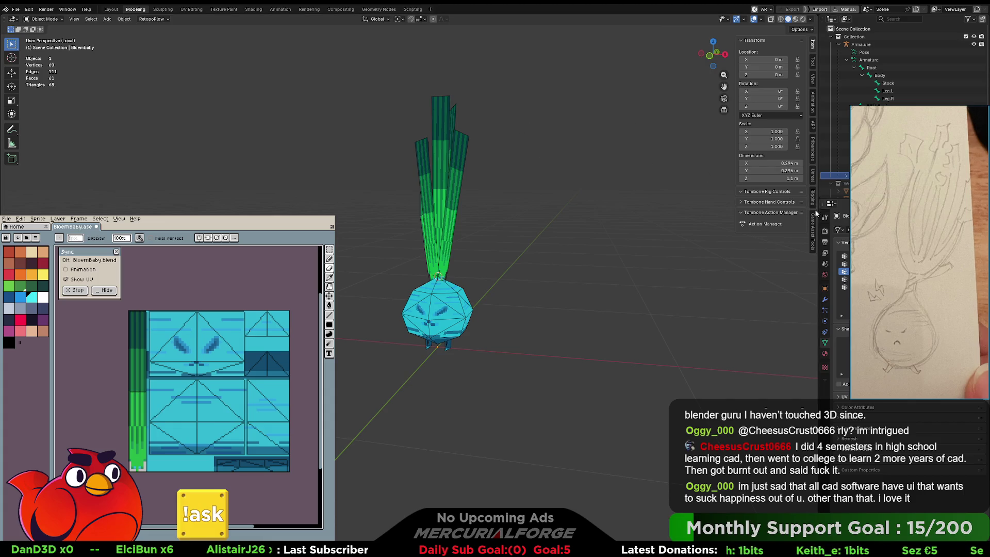
pyautogui.click(742, 202)
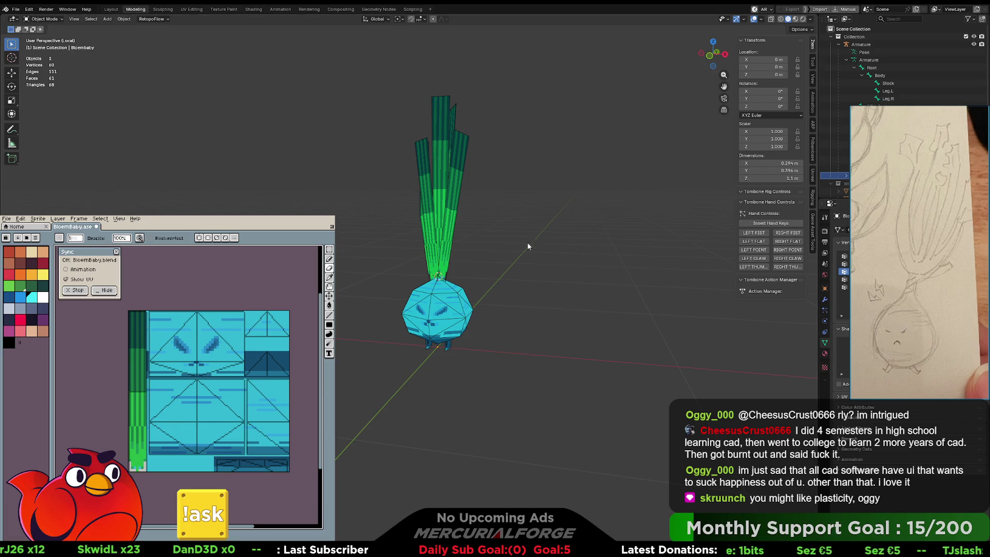
pyautogui.click(861, 44)
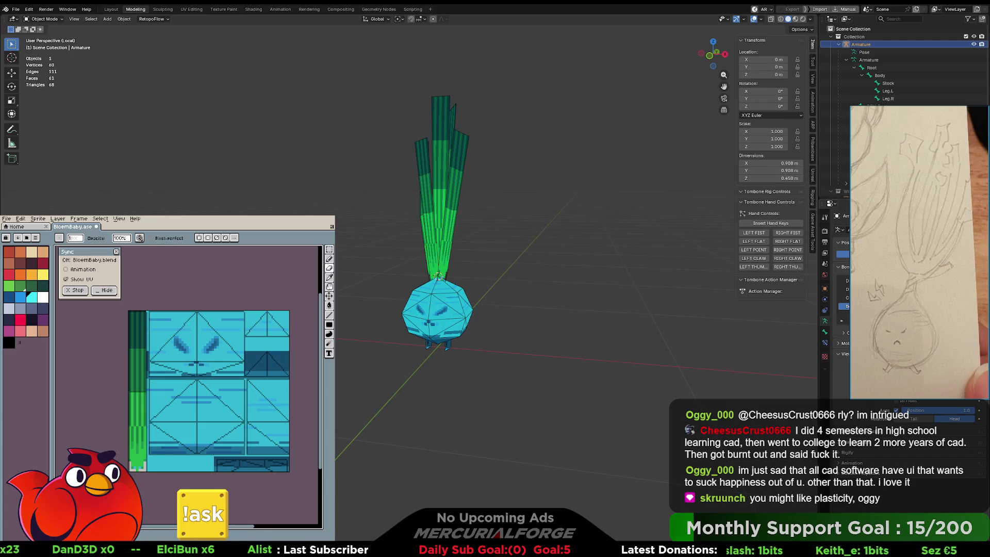
pyautogui.rightClick(841, 305)
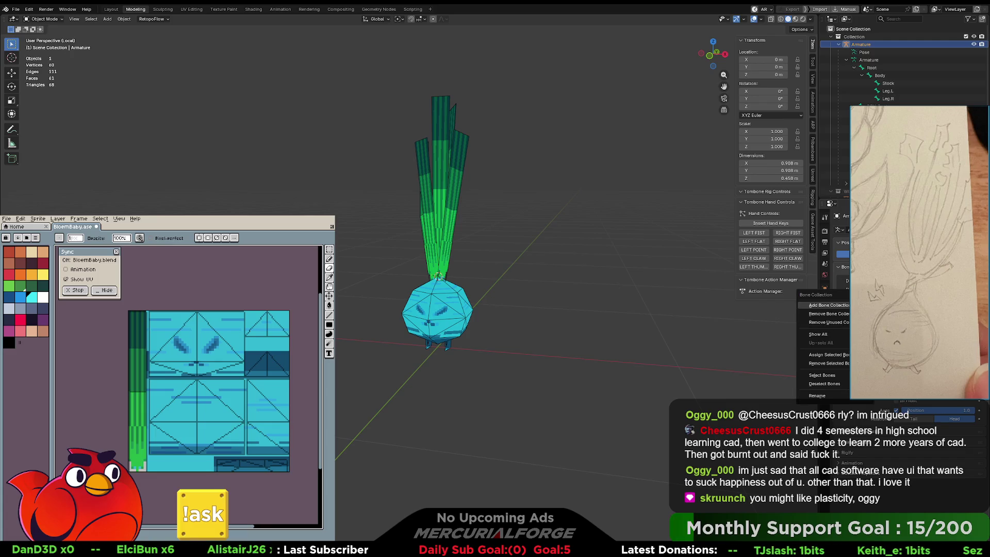
pyautogui.click(828, 305)
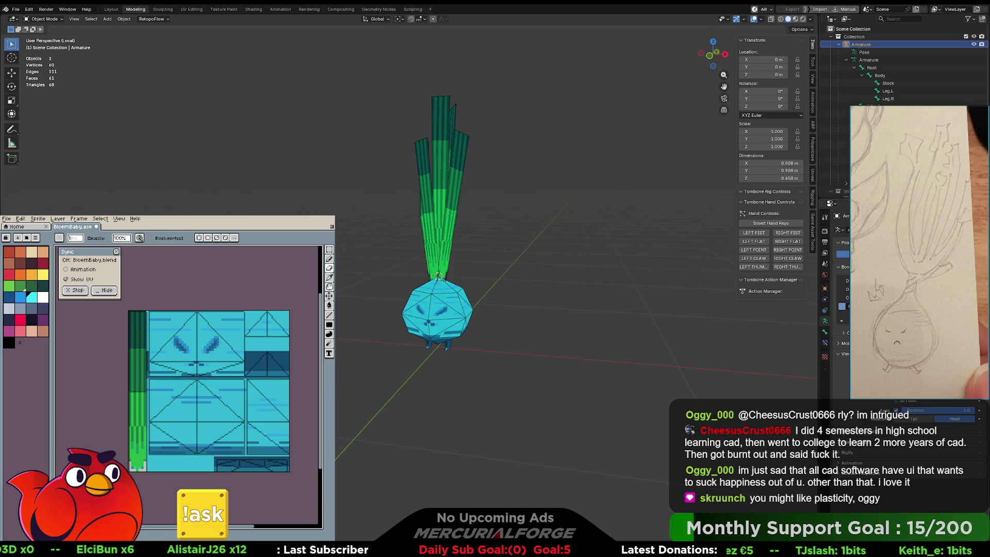
pyautogui.click(843, 306)
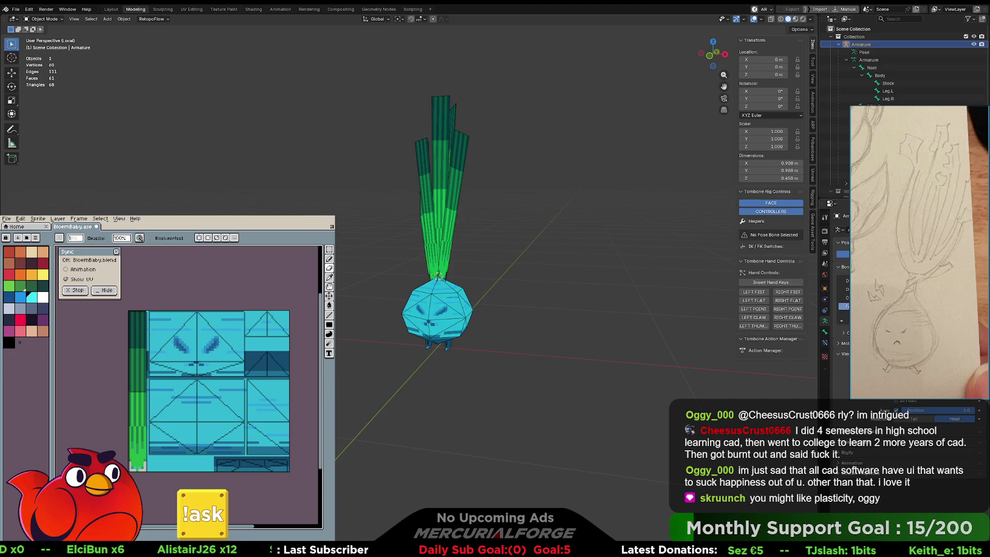
pyautogui.click(767, 211)
# Show FACE and CONTROLLERS again, collapse Tombone Hand Controls, and deselect the armature.
pyautogui.click(766, 211)
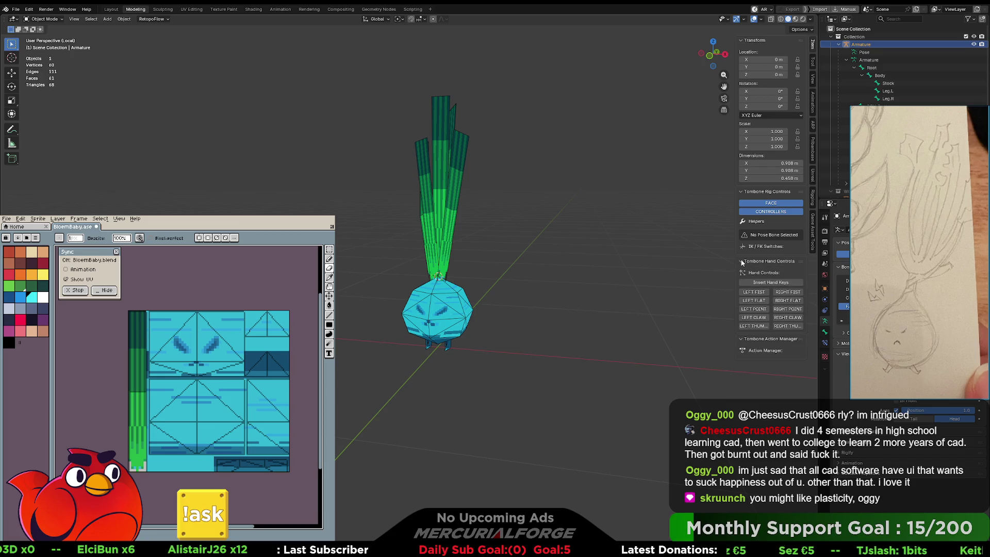
pyautogui.click(741, 262)
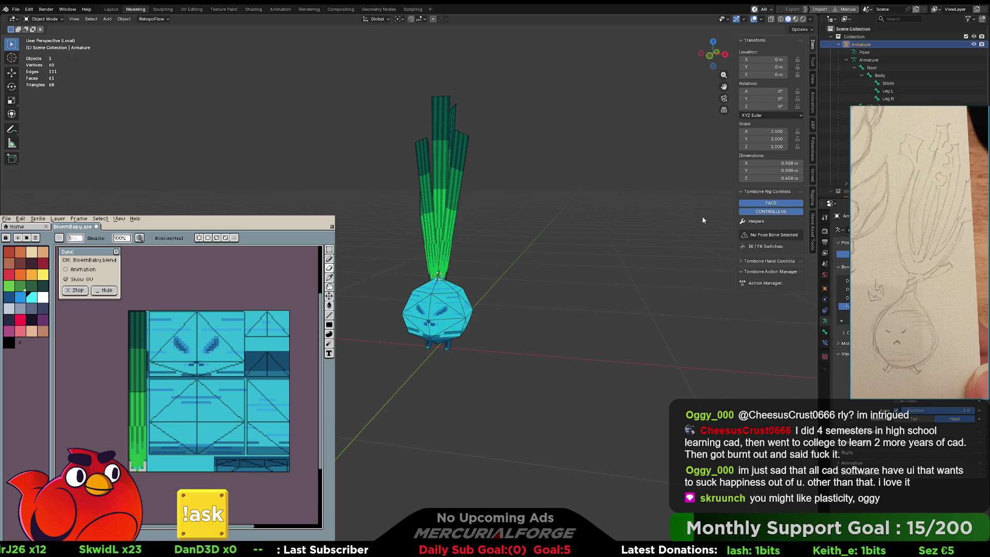
pyautogui.click(620, 176)
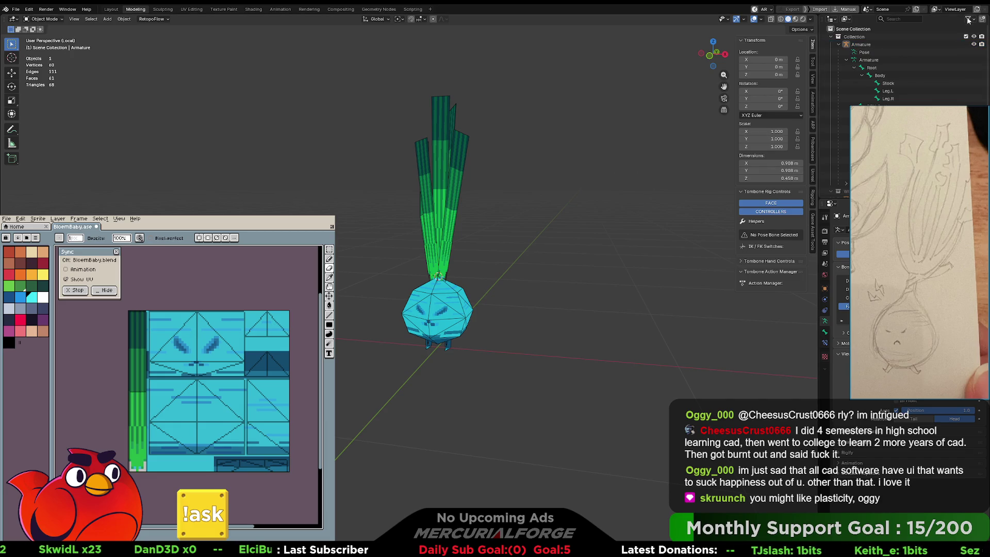
# Quit Blender, saving changes to the rigged character file when prompted.
pyautogui.click(982, 6)
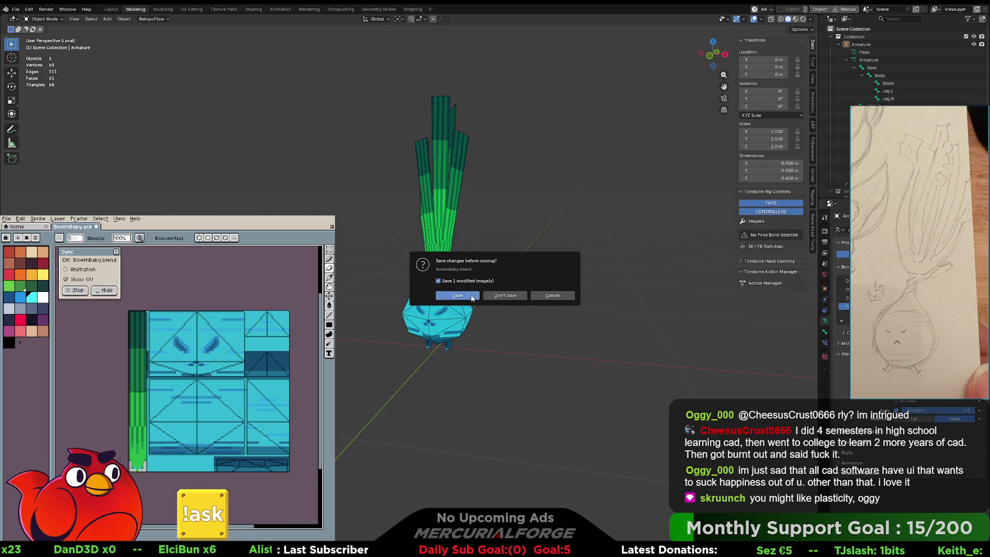
pyautogui.click(471, 298)
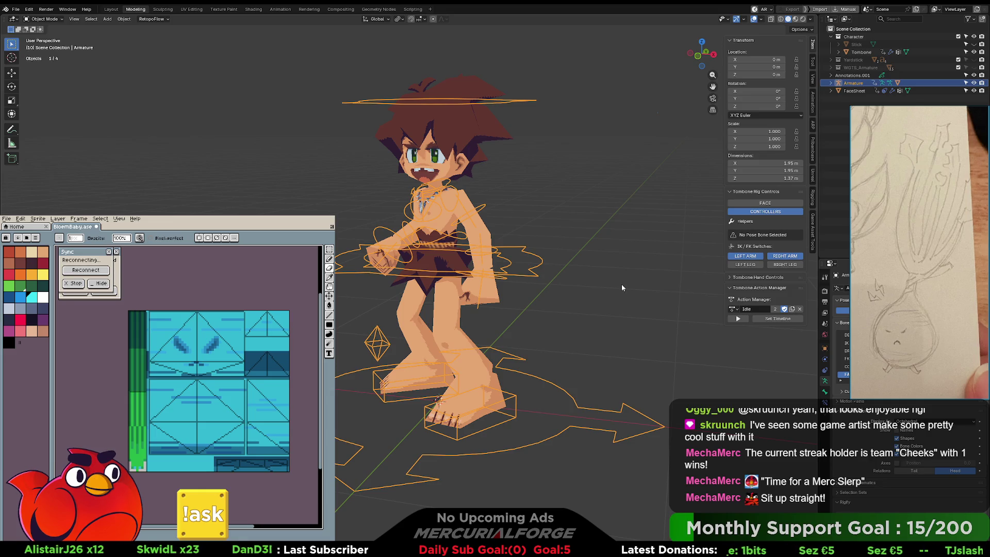
pyautogui.hotkey('ctrl', 'q')
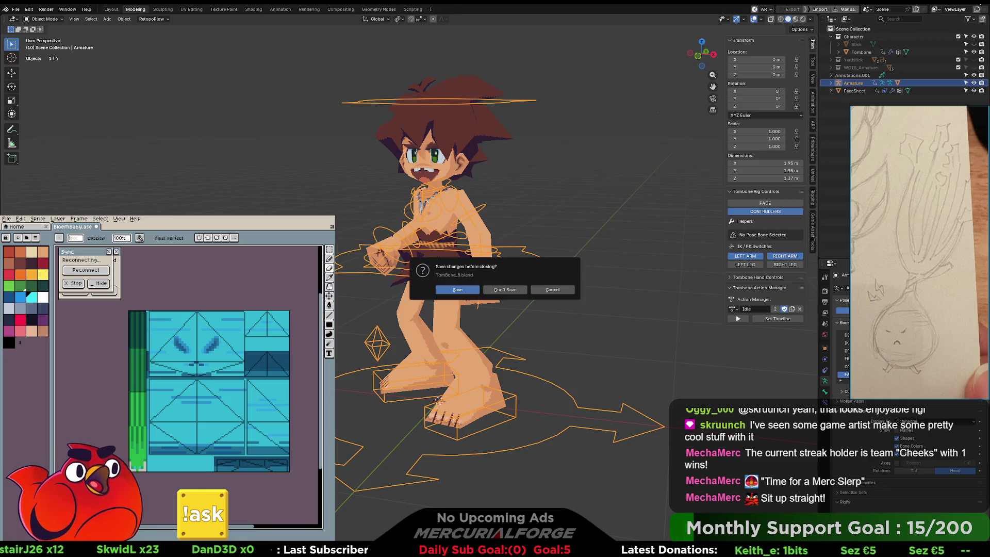
pyautogui.press('Return')
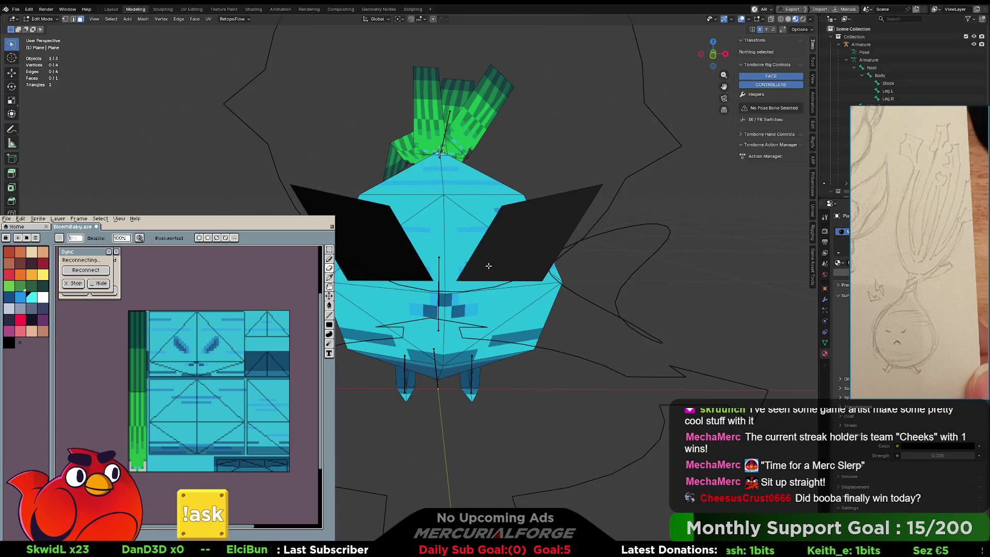
# Move the right lens's inner corner vertex to the face centre along X and Z.
pyautogui.moveTo(488, 265)
pyautogui.mouseDown(button='middle')
pyautogui.moveTo(482, 283)
pyautogui.moveTo(487, 263)
pyautogui.mouseUp(button='middle')
pyautogui.click(487, 263)
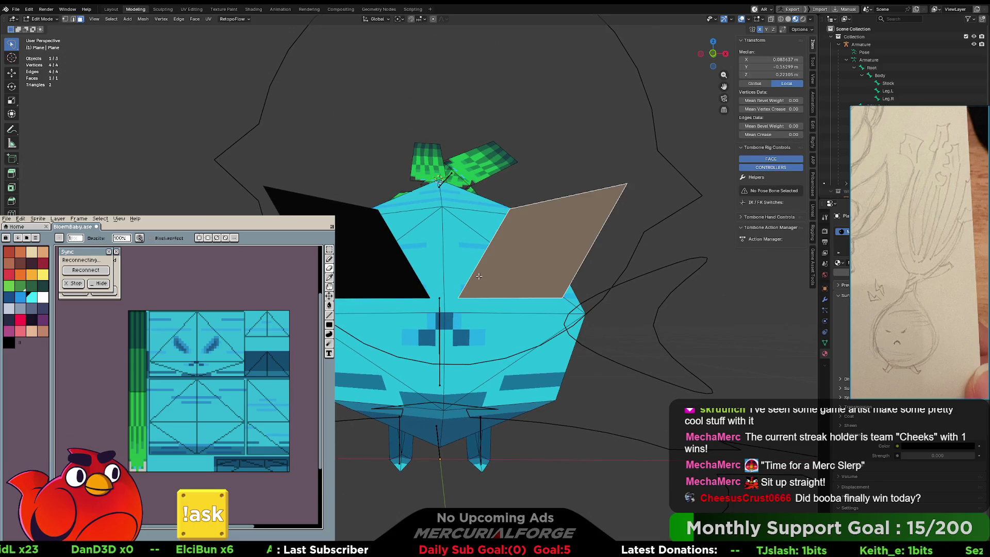
pyautogui.press('1')
pyautogui.click(483, 293)
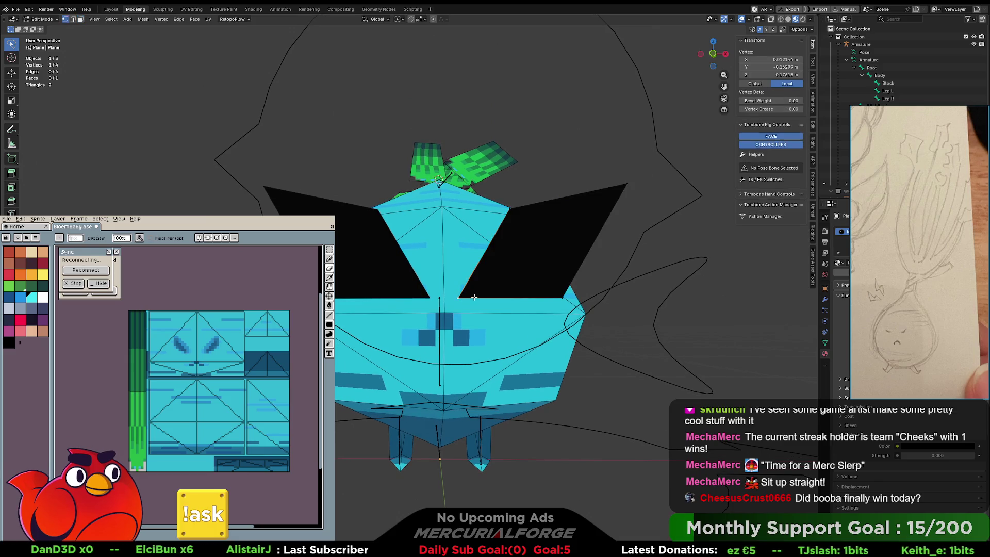
pyautogui.press('g')
pyautogui.press('x')
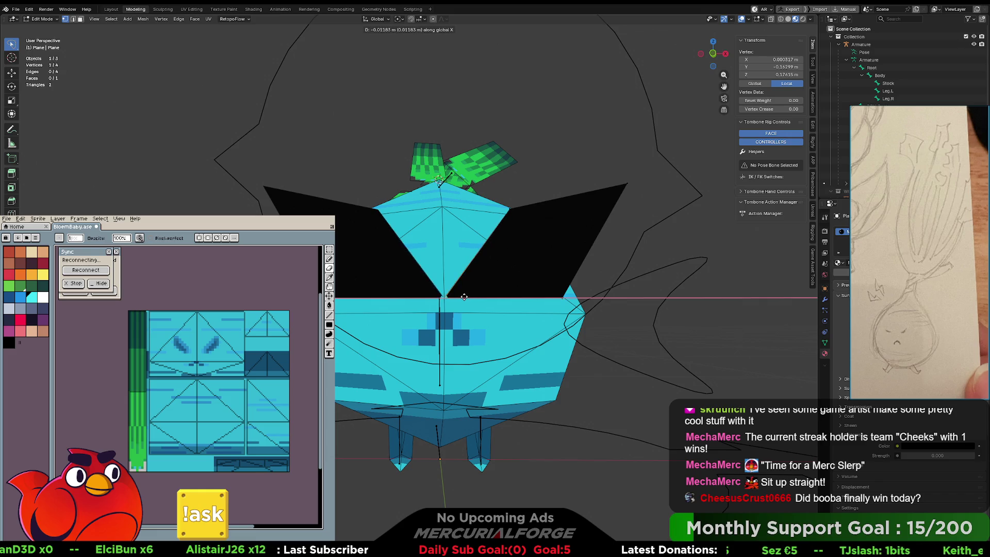
pyautogui.press('z')
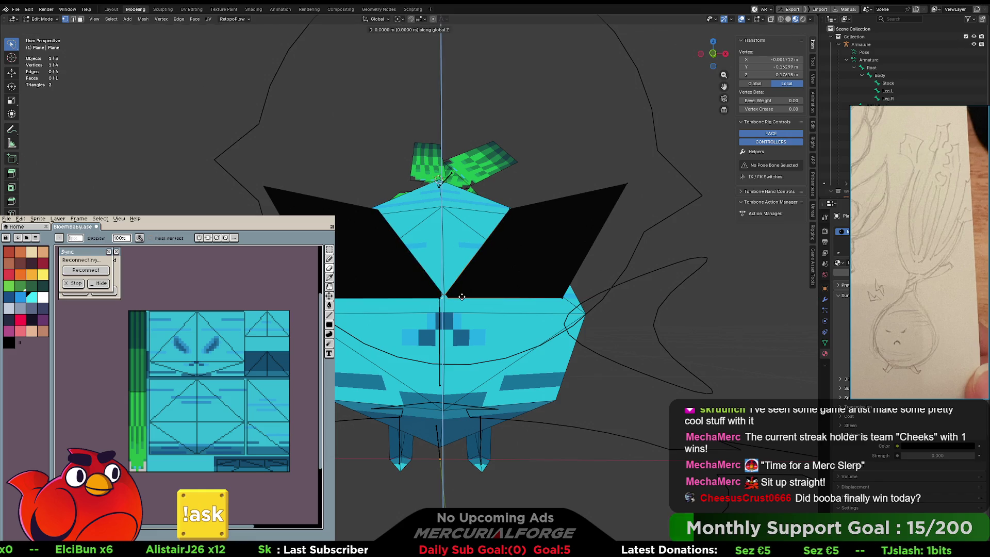
pyautogui.click(462, 286)
# Reselect the eye plane in a front view and reposition the lens's lower tip vertex.
pyautogui.moveTo(462, 286); pyautogui.dragTo(508, 295, button='middle')
pyautogui.press('Tab')
pyautogui.click(454, 259)
pyautogui.moveTo(442, 249)
pyautogui.mouseDown(button='middle')
pyautogui.moveTo(507, 274)
pyautogui.moveTo(463, 276)
pyautogui.mouseUp(button='middle')
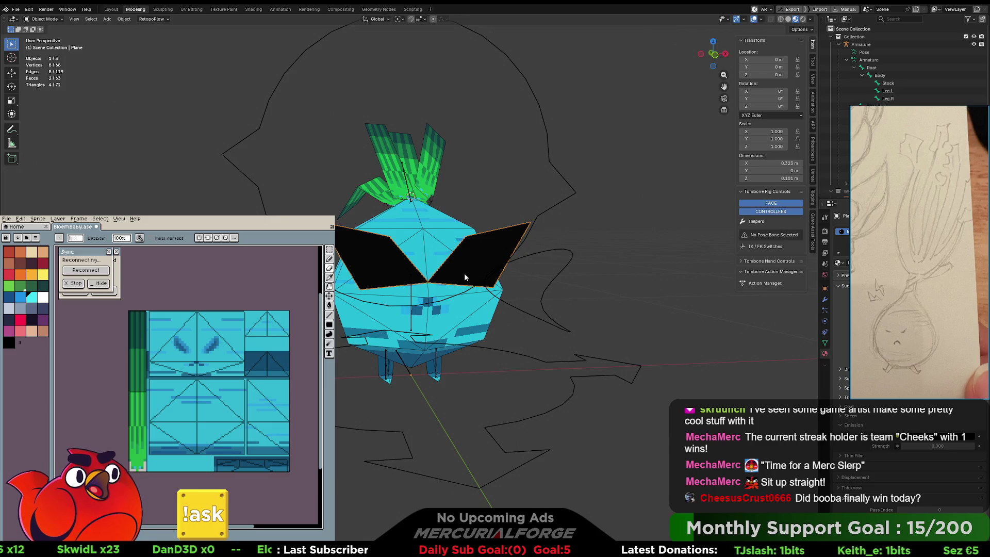
pyautogui.press('Tab')
pyautogui.press('g')
pyautogui.click(474, 284)
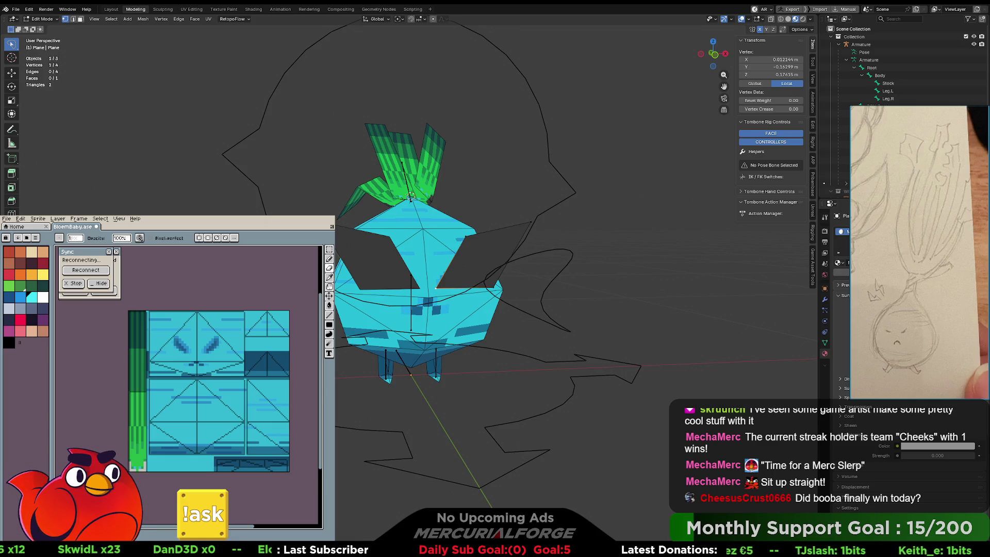
# Select an eye plane edge in edge mode, view its modifier stack, and exit to Object Mode.
pyautogui.scroll(2, 410, 281)
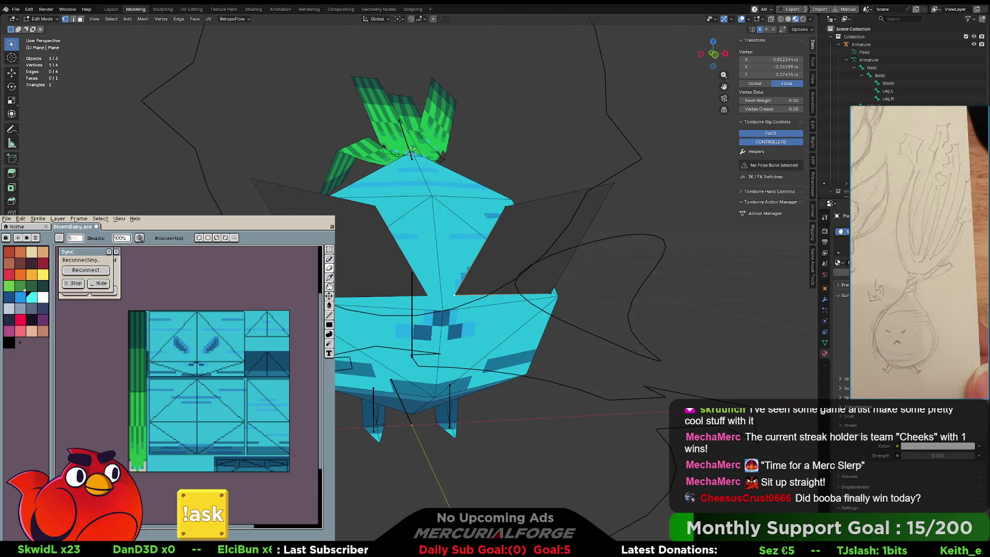
pyautogui.moveTo(464, 248); pyautogui.dragTo(485, 248, button='middle')
pyautogui.press('2')
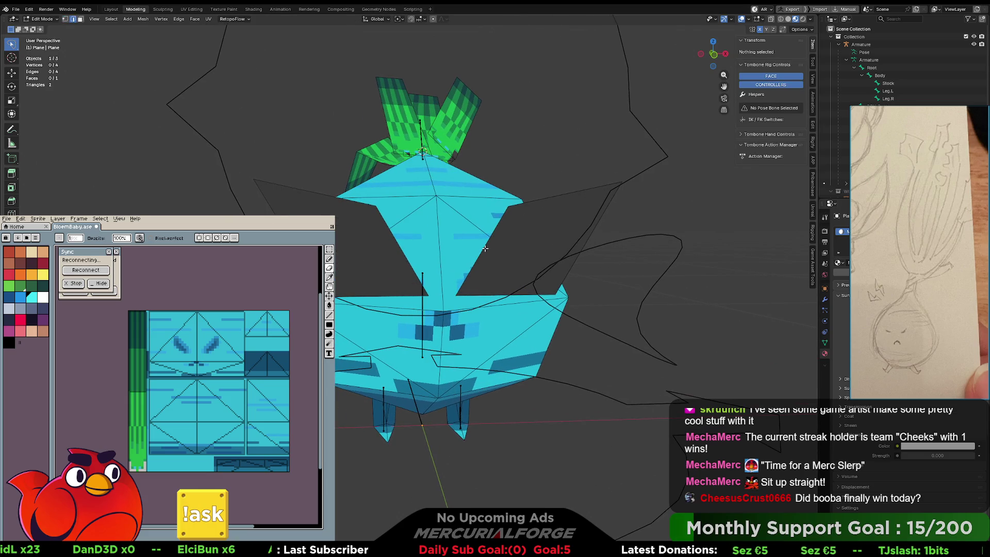
pyautogui.click(484, 248)
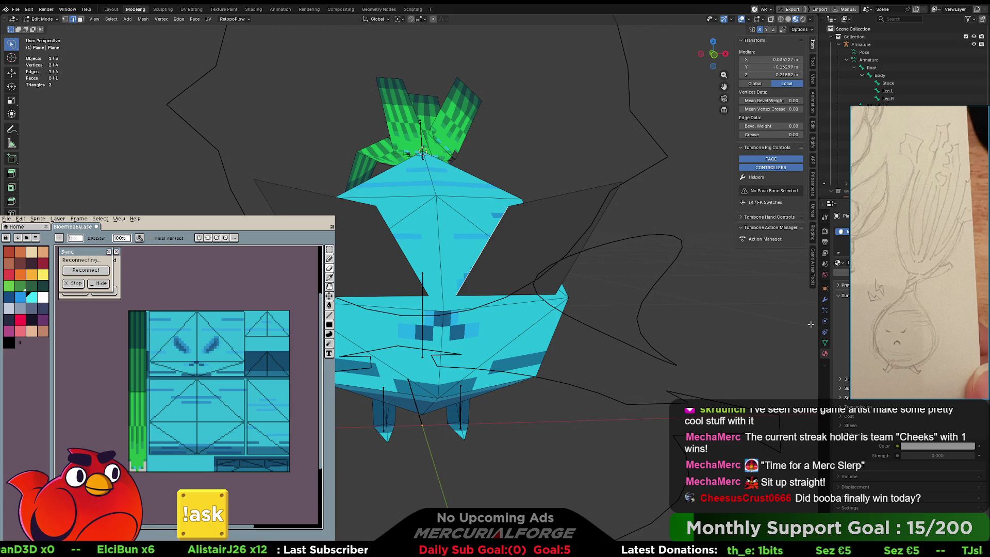
pyautogui.click(824, 300)
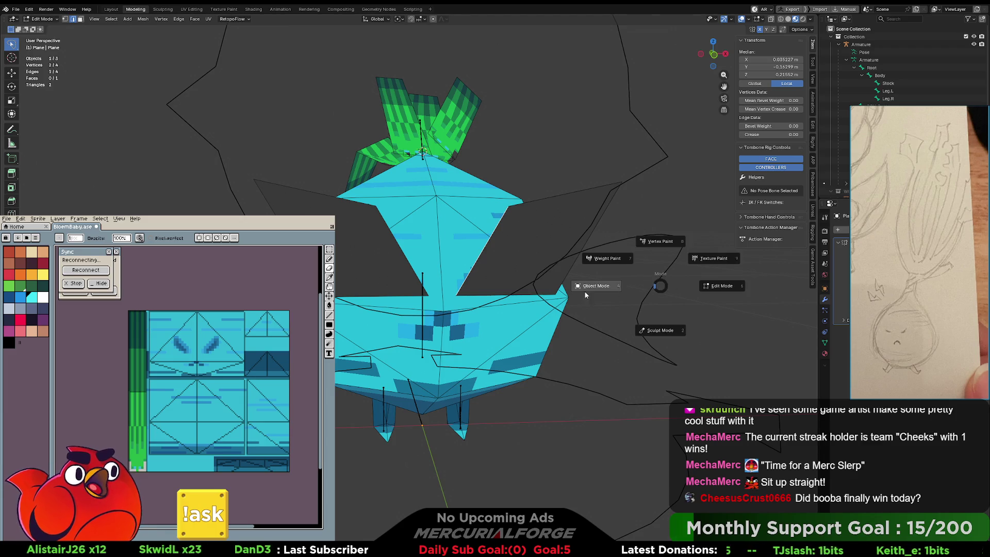
pyautogui.press('Tab')
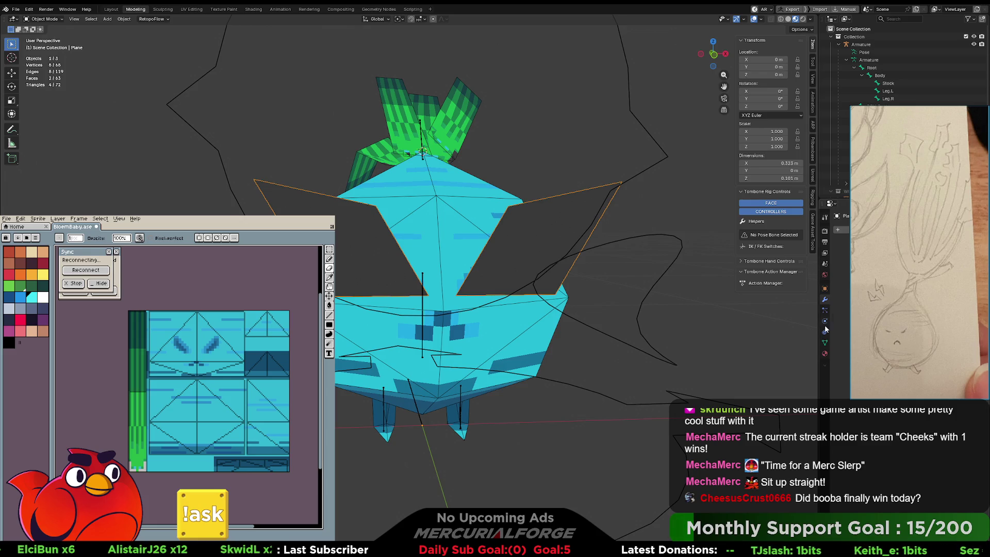
# Show the plane's mesh data, select edges of the eye plane in Edit Mode, then exit.
pyautogui.click(825, 342)
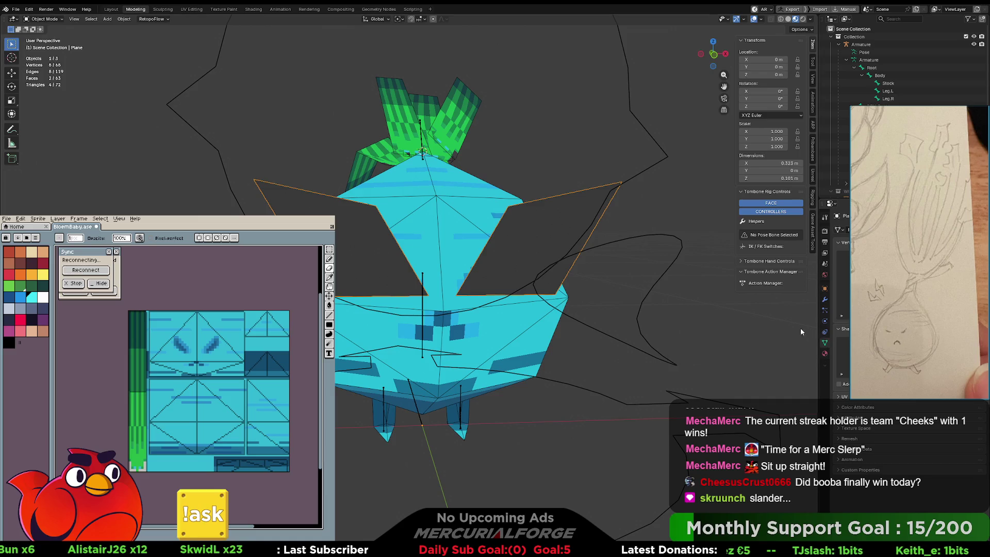
pyautogui.hotkey('ctrl', 'Tab')
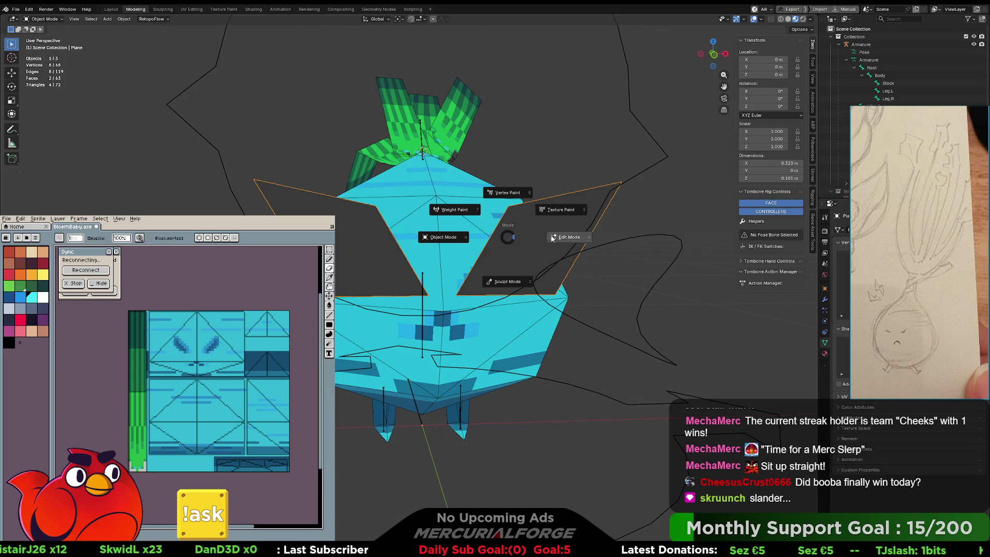
pyautogui.press('Tab')
pyautogui.keyDown('shift'); pyautogui.click(400, 249); pyautogui.keyUp('shift')
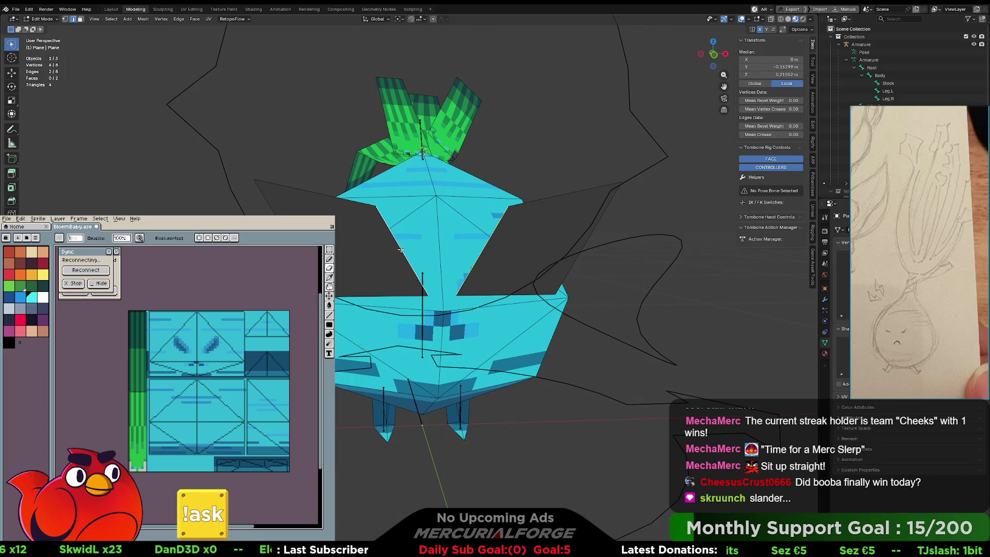
pyautogui.press('g')
pyautogui.press('Escape')
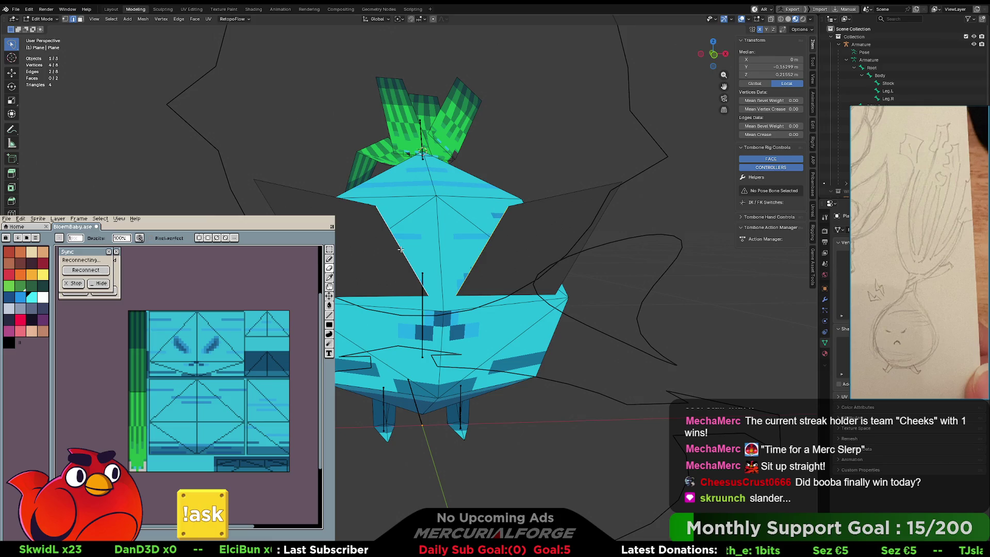
pyautogui.click(609, 250)
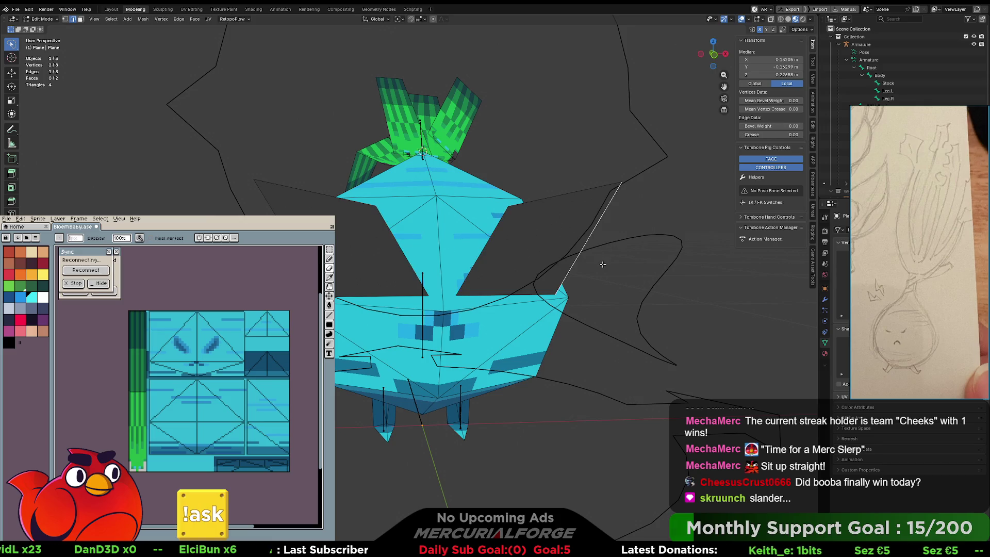
pyautogui.hotkey('ctrl', 'Tab')
pyautogui.click(451, 231)
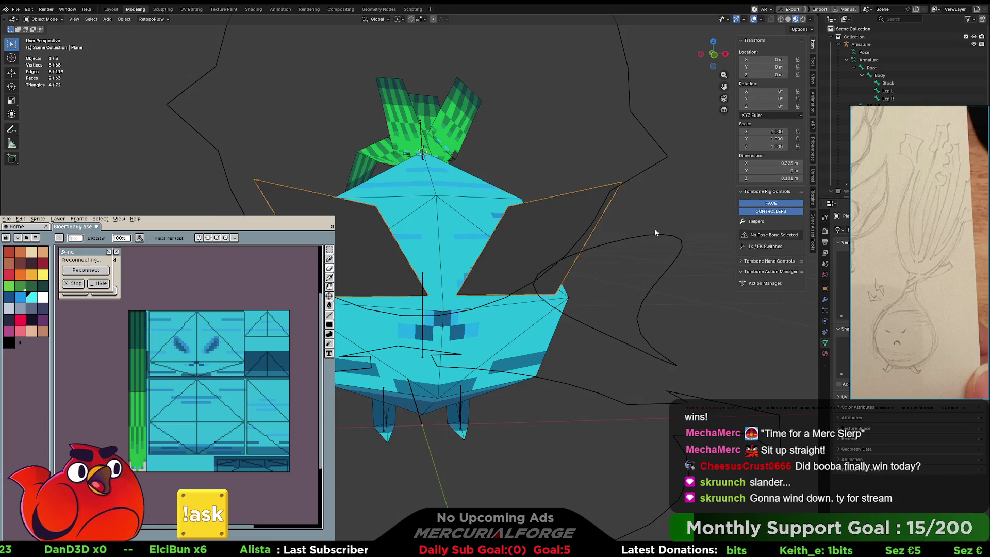
# Fill a face between two eye plane edges, then raise the diagonal edge slightly.
pyautogui.click(826, 301)
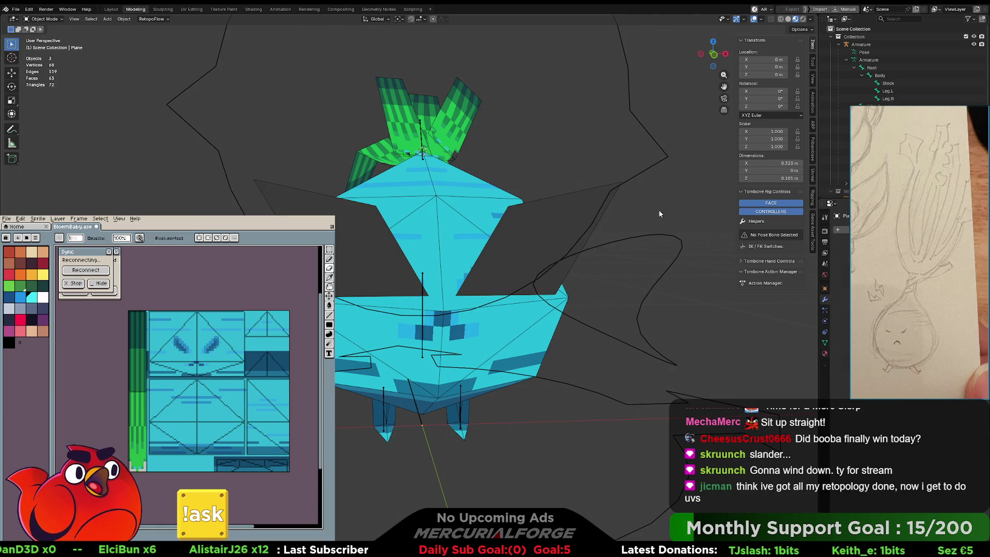
pyautogui.hotkey('ctrl', 'Tab')
pyautogui.click(523, 234)
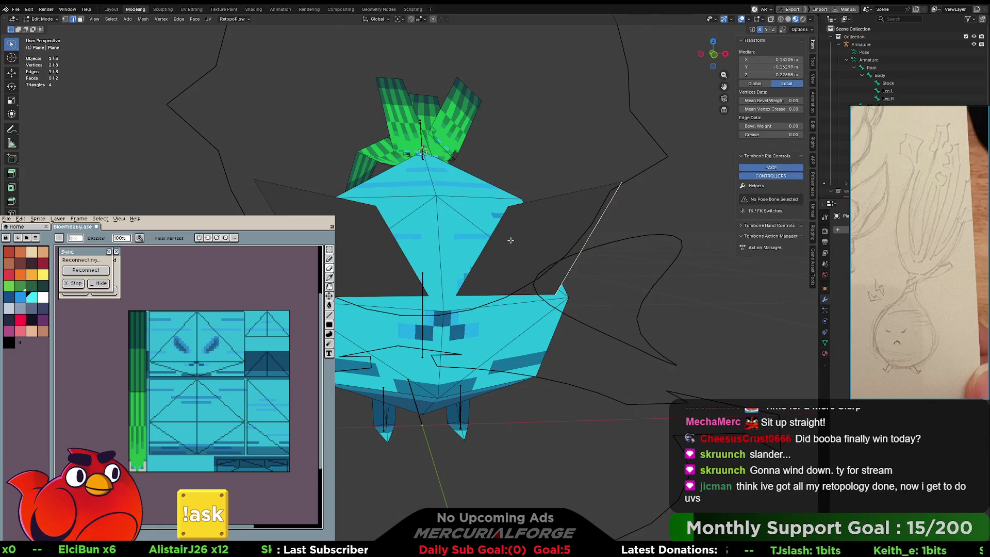
pyautogui.keyDown('shift'); pyautogui.click(401, 253); pyautogui.keyUp('shift')
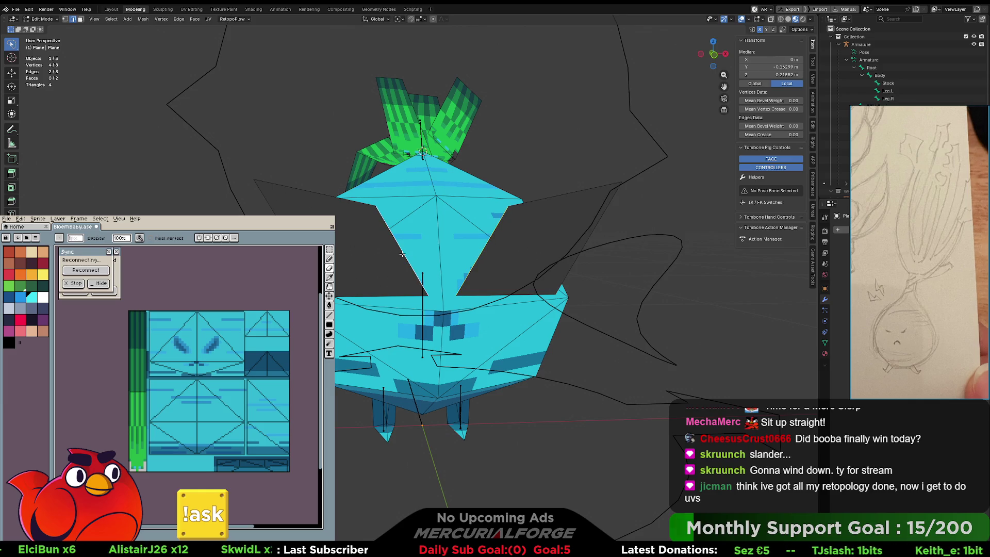
pyautogui.press('f')
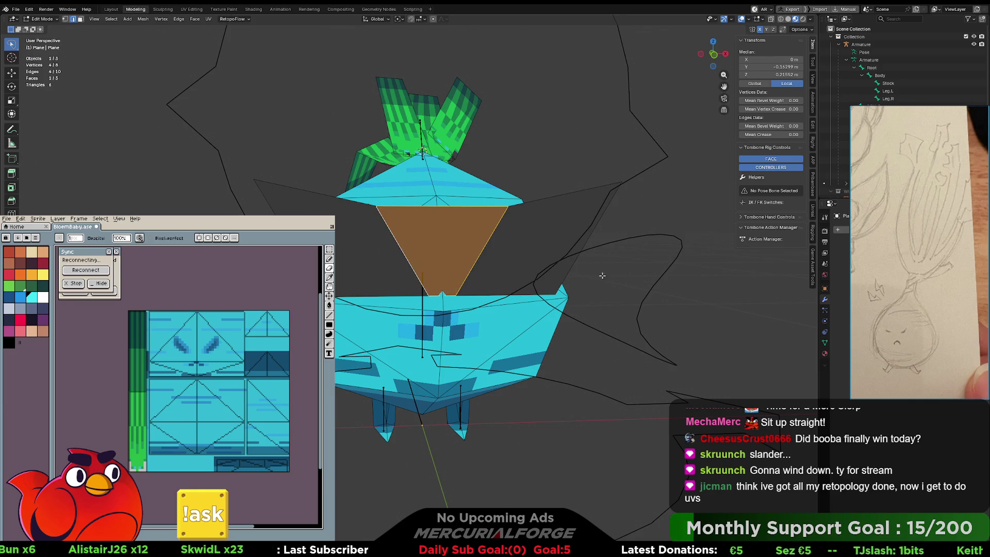
pyautogui.click(603, 273)
pyautogui.press('q')
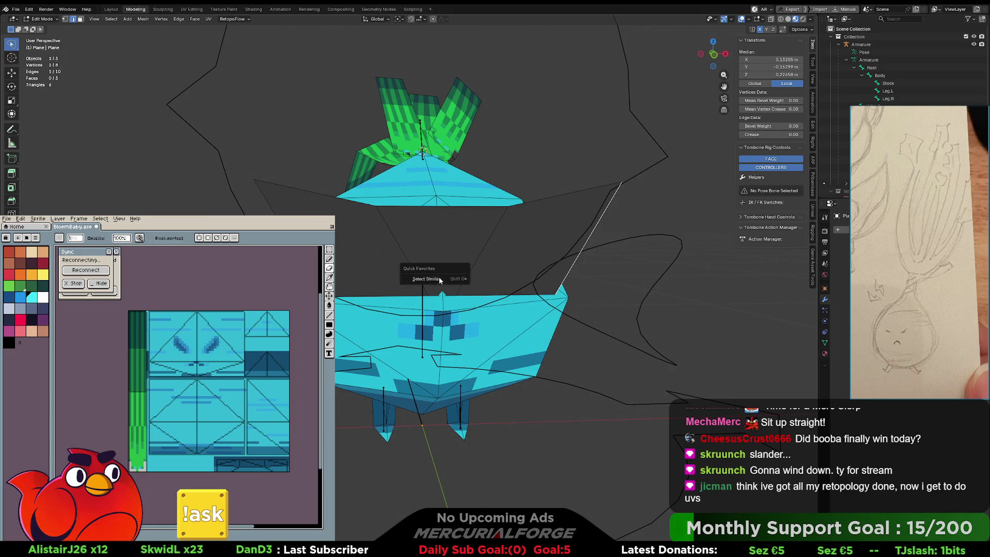
pyautogui.press('Escape')
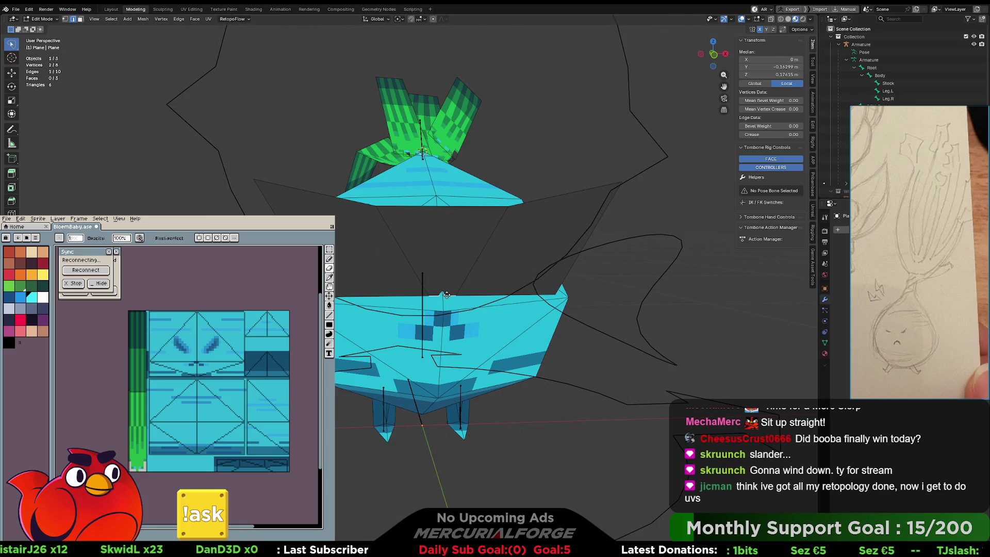
pyautogui.click(534, 300)
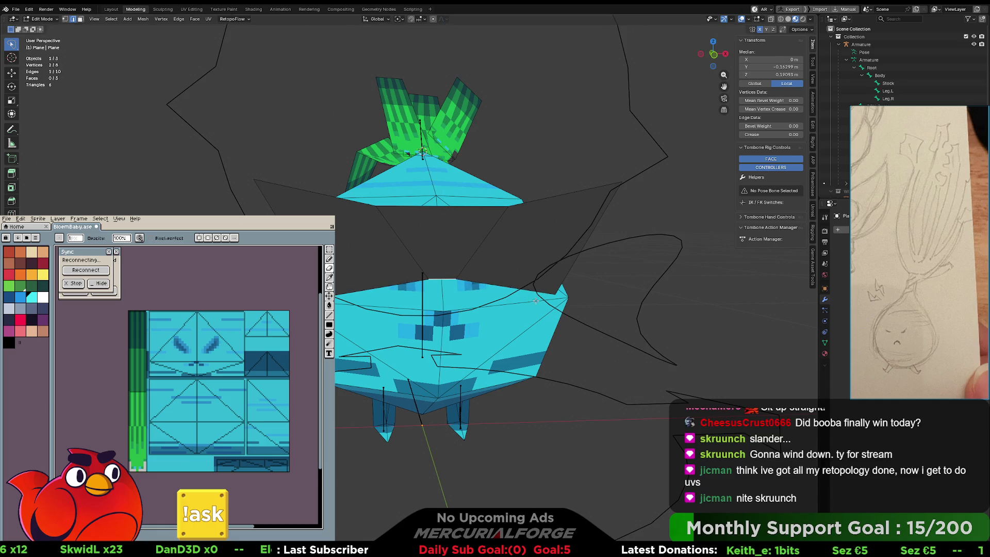
# Undo the edge lift and slide the selected vertices along the X axis.
pyautogui.rightClick(525, 292)
pyautogui.moveTo(524, 294)
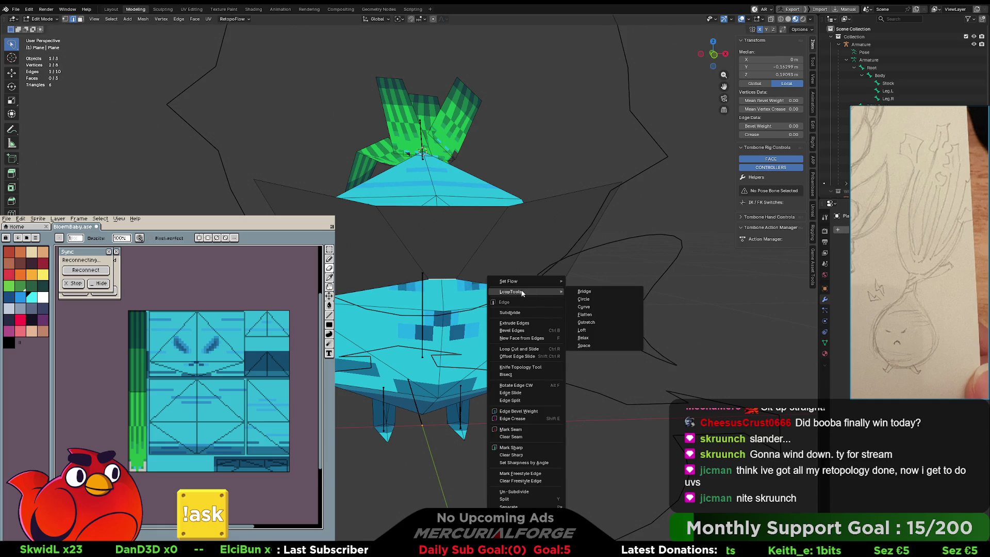
pyautogui.click(557, 290)
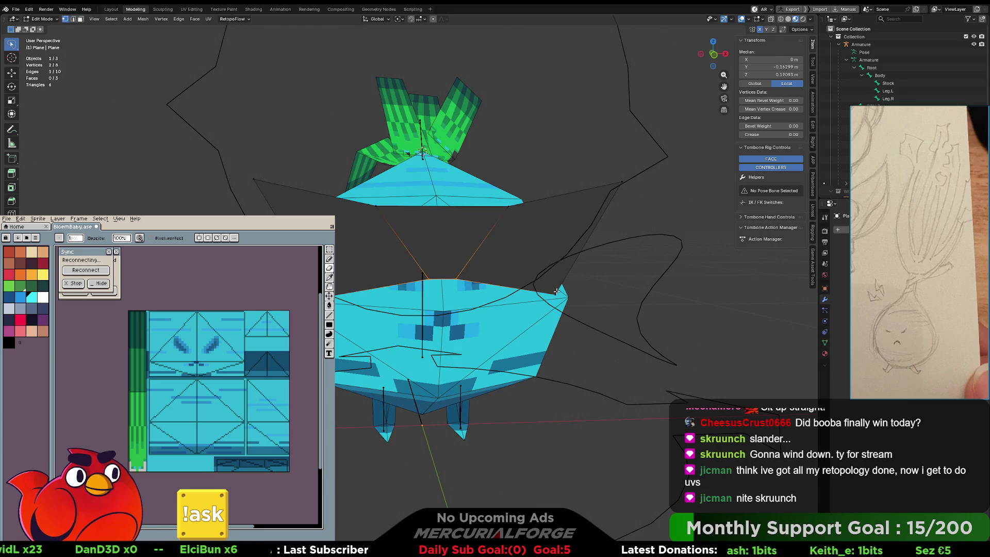
pyautogui.hotkey('ctrl', 'z')
pyautogui.hotkey('ctrl', 'z')
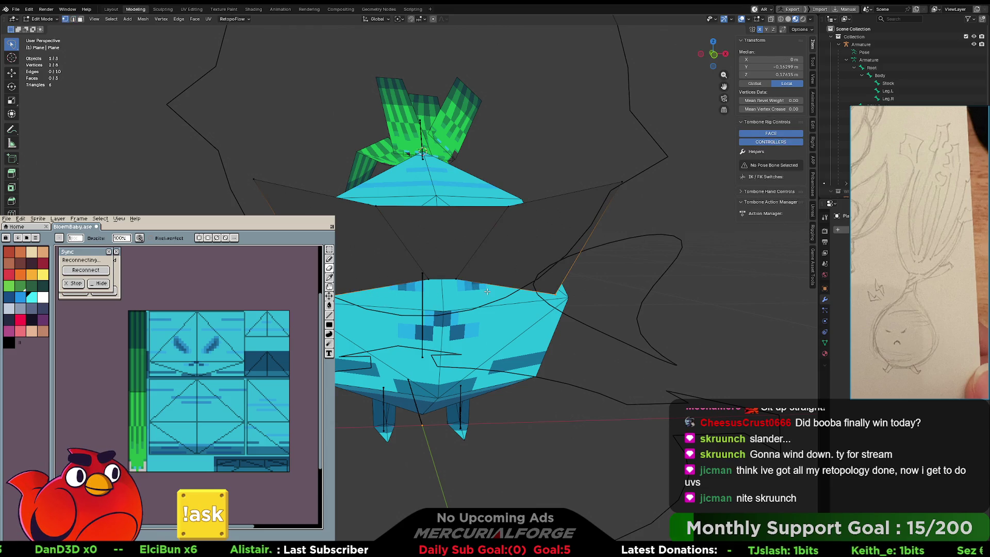
pyautogui.press('g')
pyautogui.press('x')
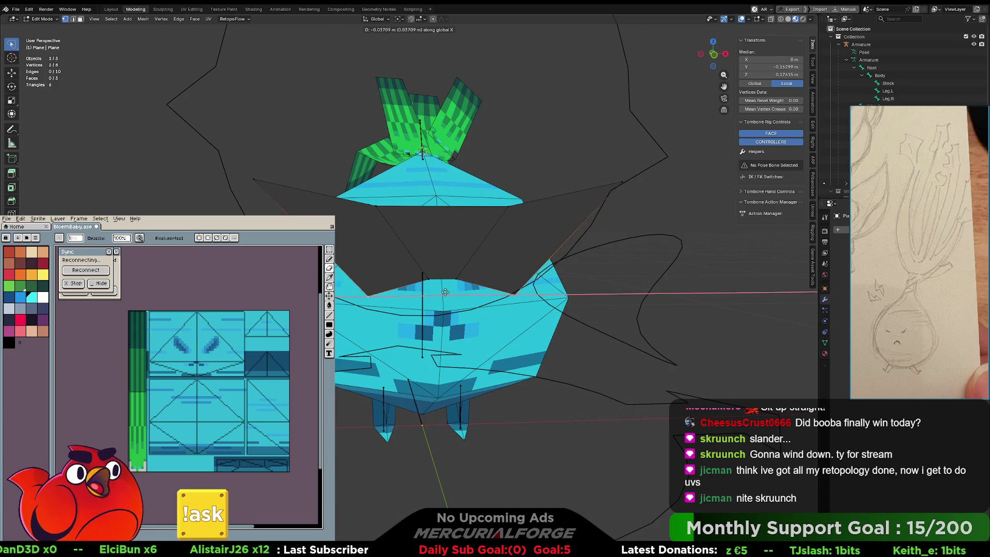
pyautogui.click(458, 291)
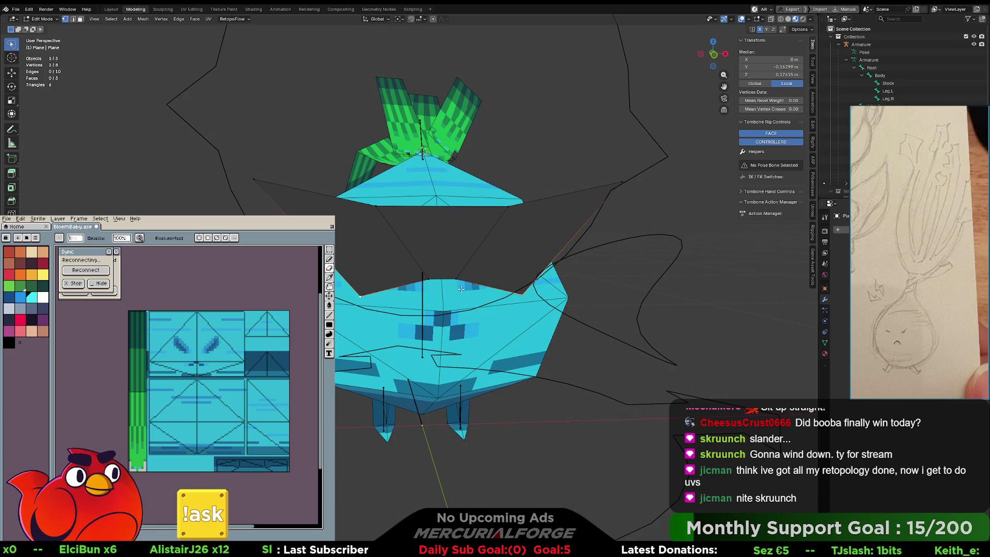
# Scale the upper edge along X, move it inward, and return to Object Mode.
pyautogui.moveTo(522, 206)
pyautogui.keyDown('ctrl'); pyautogui.mouseDown(button='right')
pyautogui.moveTo(367, 217)
pyautogui.moveTo(443, 232)
pyautogui.moveTo(311, 204)
pyautogui.mouseUp(button='right'); pyautogui.keyUp('ctrl')
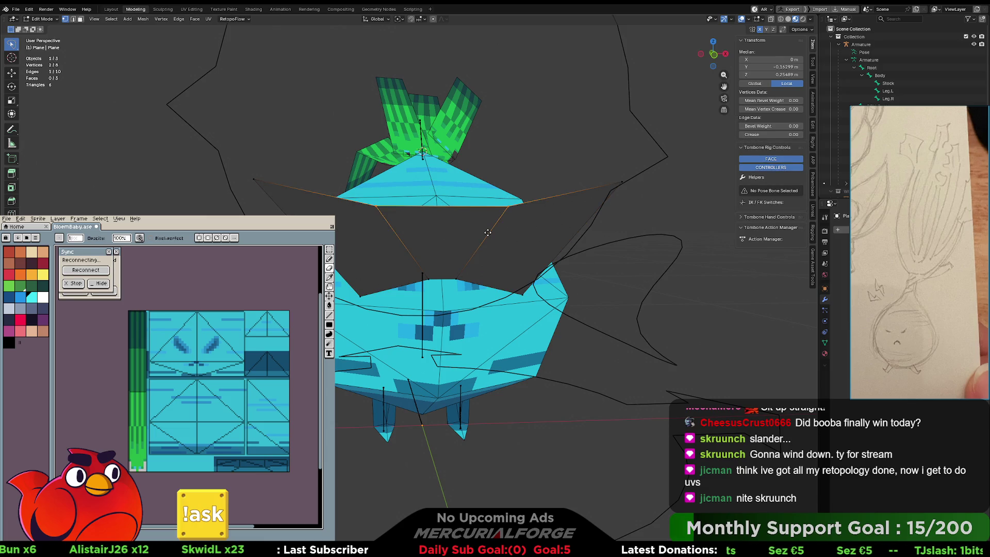
pyautogui.press('s')
pyautogui.press('x')
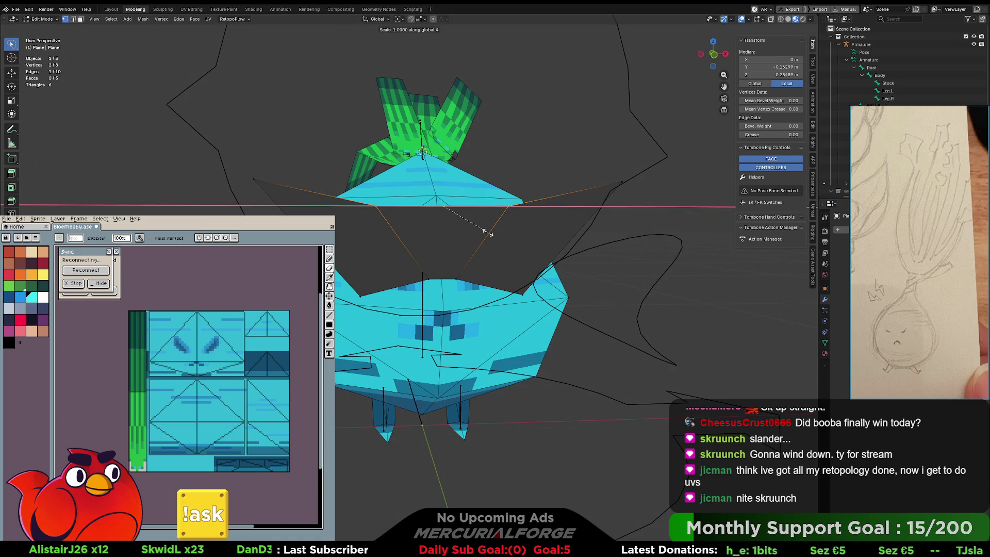
pyautogui.press('g')
pyautogui.press('x')
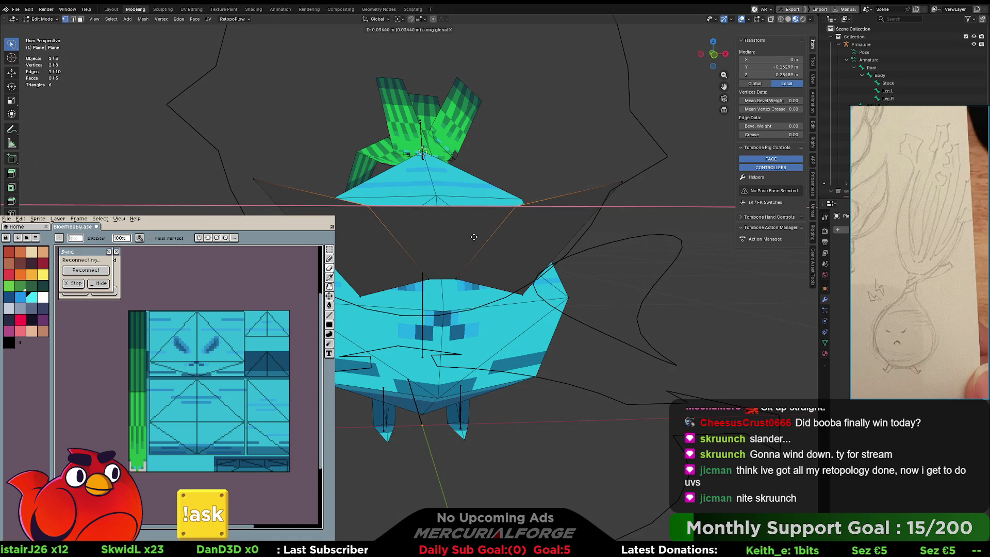
pyautogui.click(420, 233)
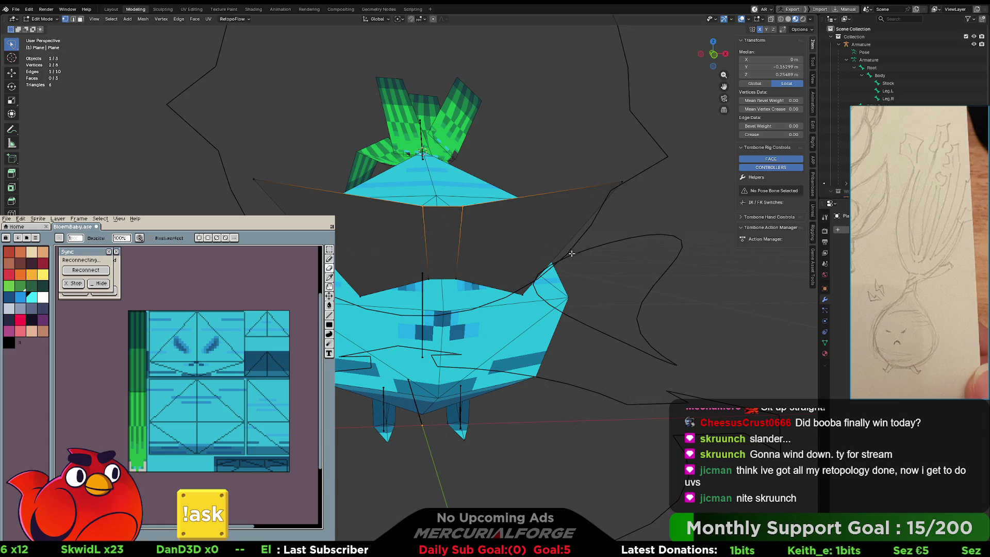
pyautogui.press('Tab')
pyautogui.hotkey('ctrl', 'Tab')
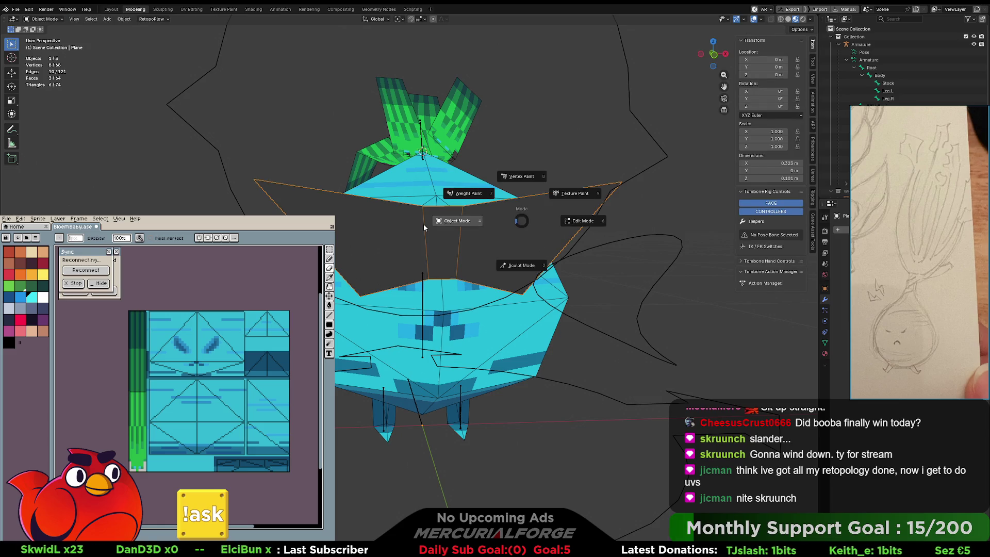
# Bring the eye plane back to Object Mode and orbit around the character.
pyautogui.click(627, 227)
pyautogui.hotkey('ctrl', 'Tab')
pyautogui.click(549, 230)
pyautogui.moveTo(549, 230); pyautogui.dragTo(582, 218, button='middle')
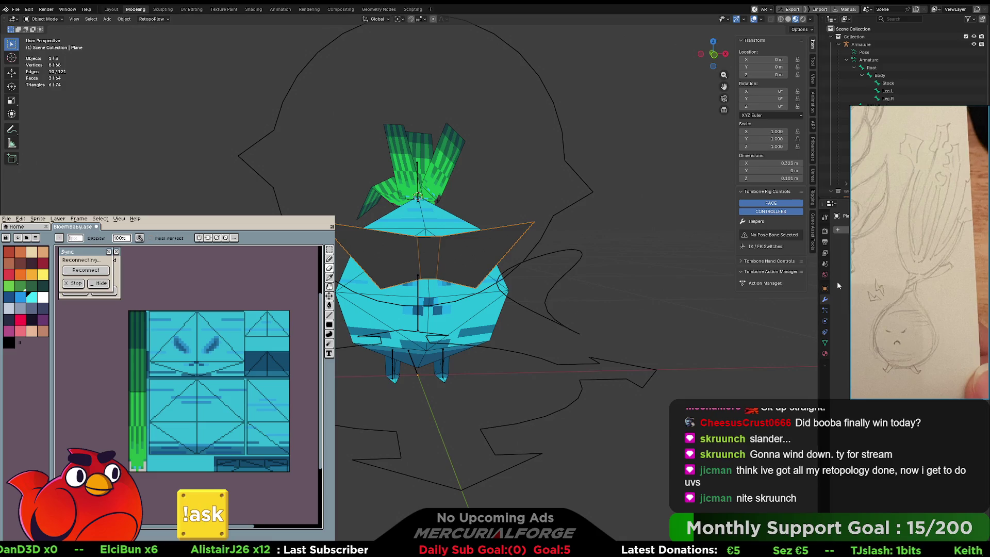
pyautogui.click(824, 343)
# Set the eye material's emission strength to 6.4 and its emission colour Value to 0.
pyautogui.click(825, 353)
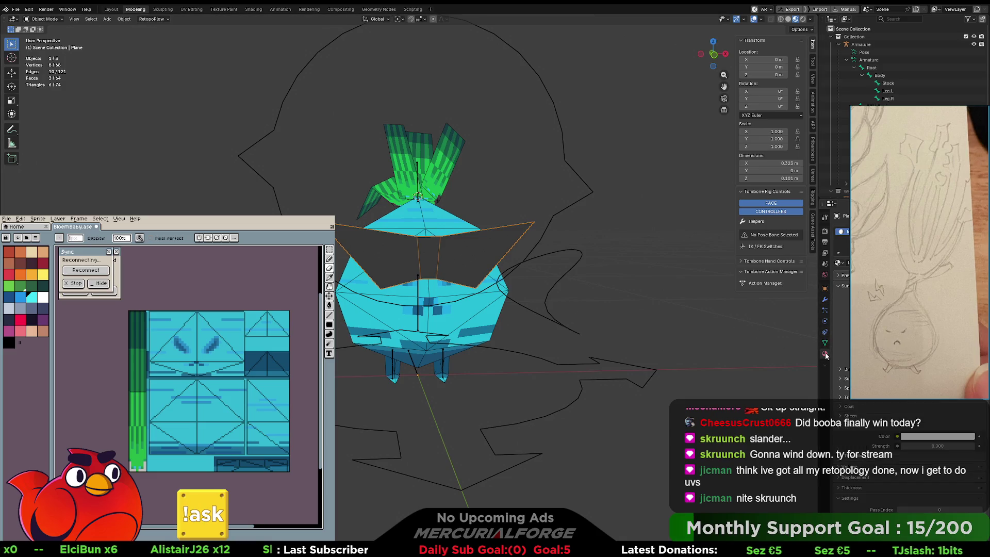
pyautogui.click(937, 445)
pyautogui.write('6.4')
pyautogui.press('Return')
pyautogui.click(919, 436)
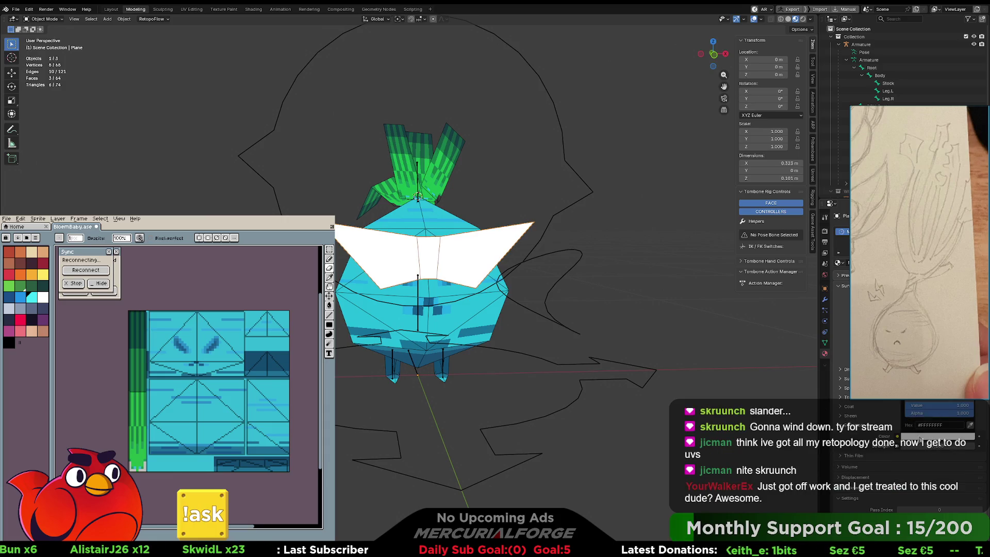
pyautogui.moveTo(959, 405); pyautogui.dragTo(907, 405)
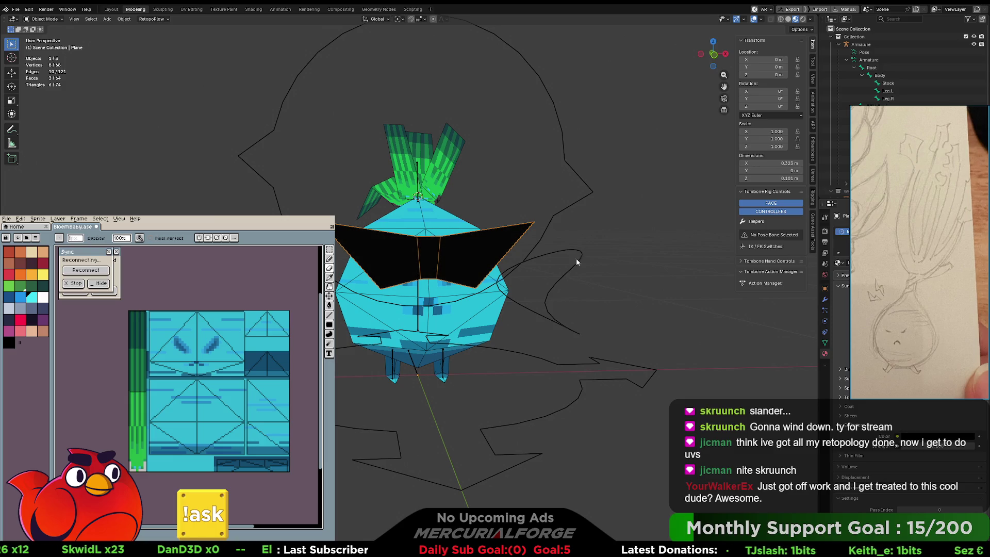
# Deselect, orbit to inspect the sunglasses, and reselect the black plane.
pyautogui.click(629, 241)
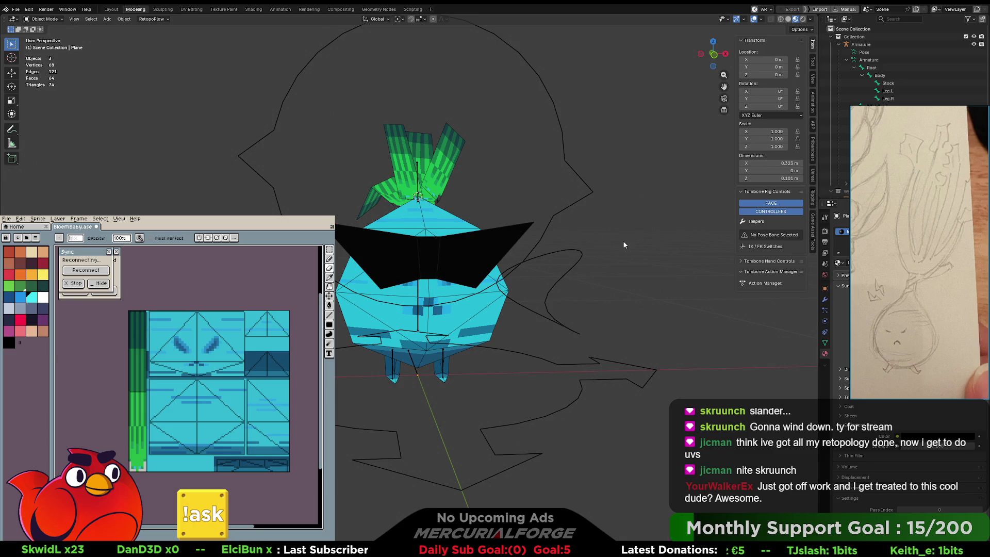
pyautogui.moveTo(623, 245)
pyautogui.mouseDown(button='middle')
pyautogui.moveTo(611, 248)
pyautogui.moveTo(620, 263)
pyautogui.mouseUp(button='middle')
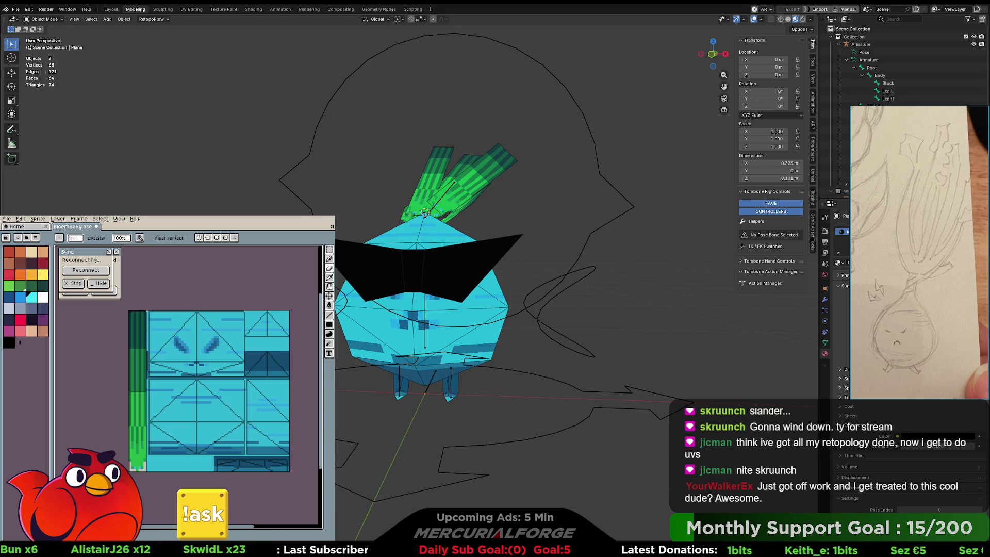
pyautogui.moveTo(546, 254)
pyautogui.mouseDown(button='middle')
pyautogui.moveTo(576, 248)
pyautogui.moveTo(540, 247)
pyautogui.mouseUp(button='middle')
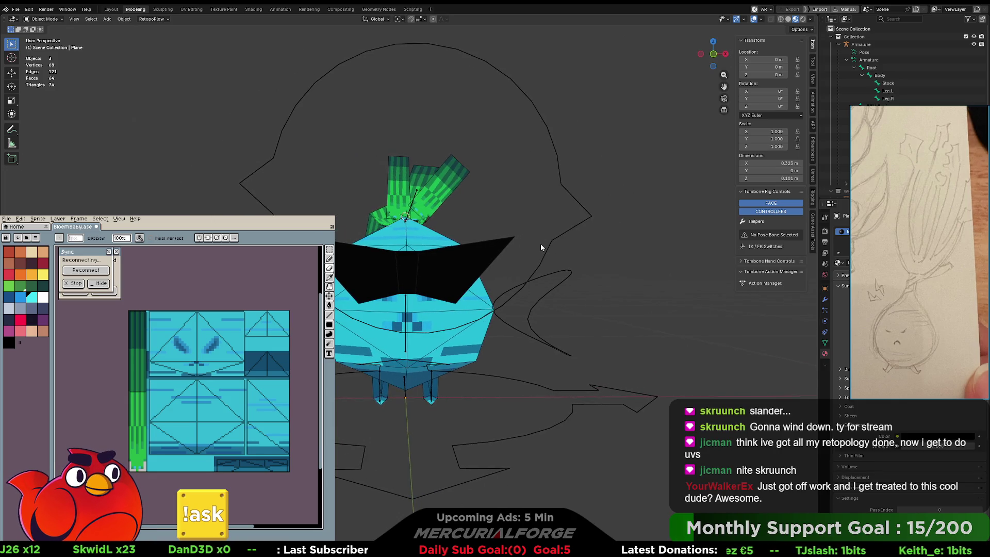
pyautogui.click(471, 264)
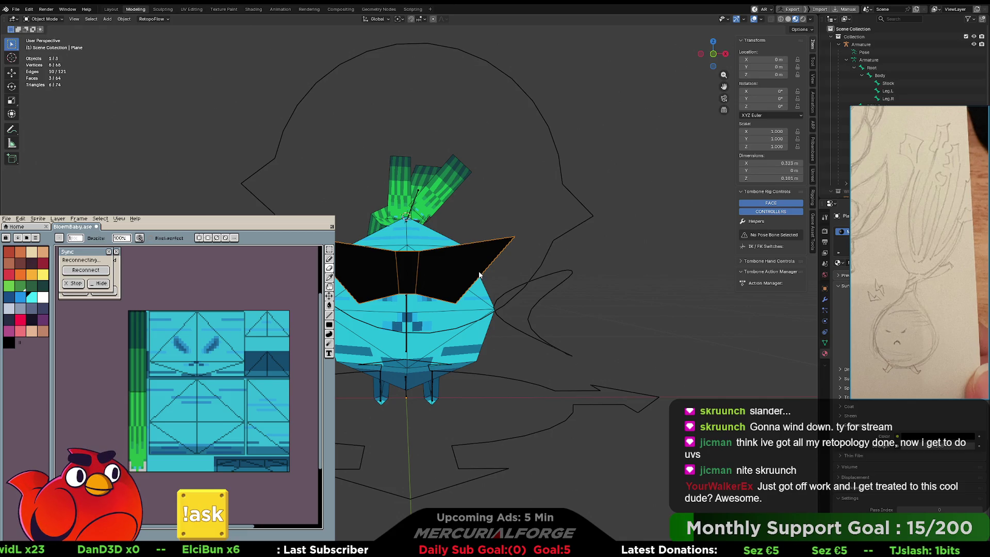
pyautogui.hotkey('ctrl', 'Tab')
# Bridge two mirrored sunglasses edges with new faces.
pyautogui.click(488, 267)
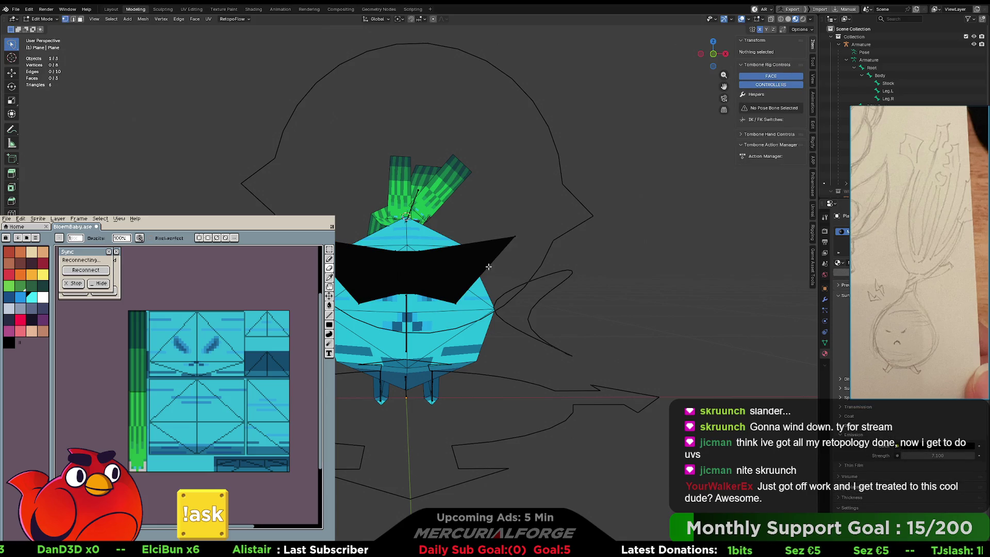
pyautogui.click(488, 262)
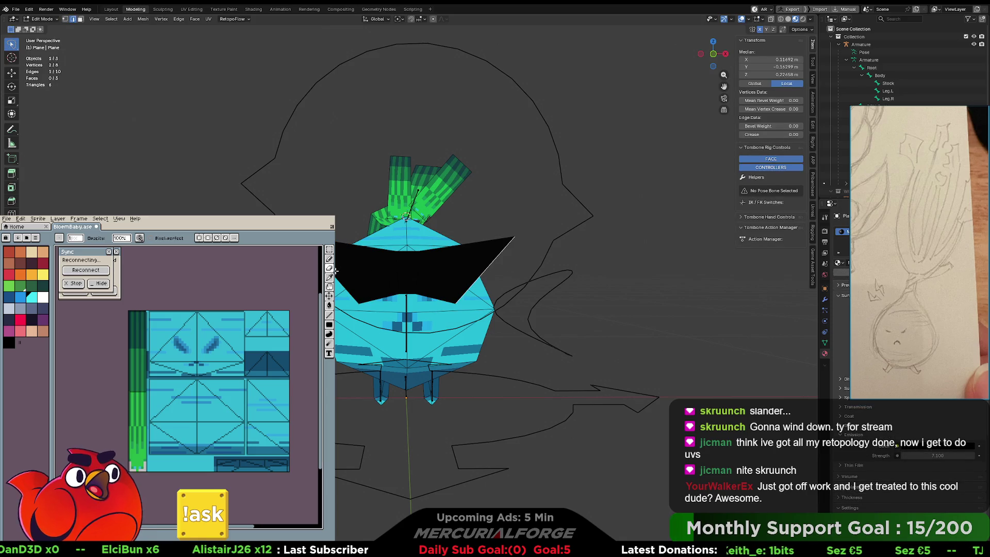
pyautogui.keyDown('shift'); pyautogui.click(349, 291); pyautogui.keyUp('shift')
pyautogui.rightClick(344, 270)
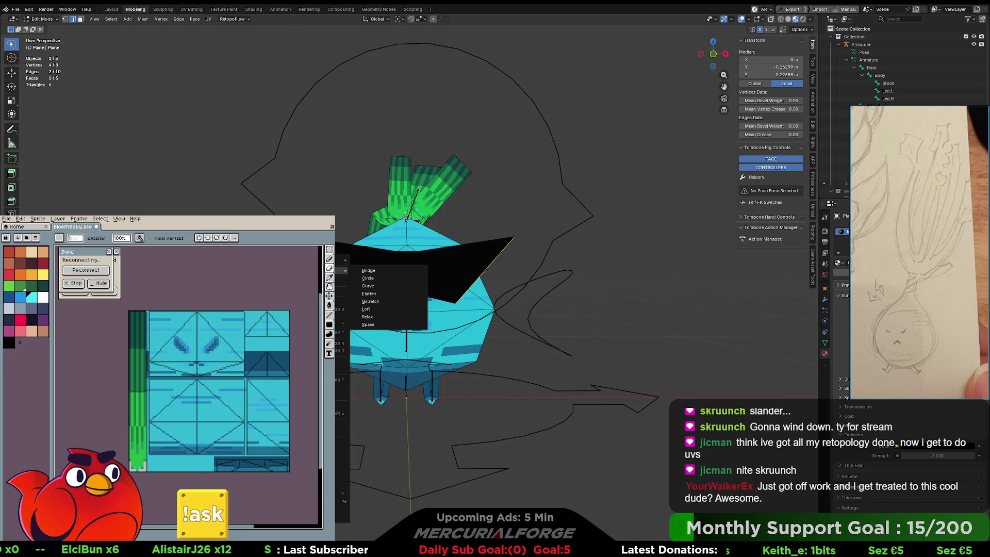
pyautogui.click(368, 270)
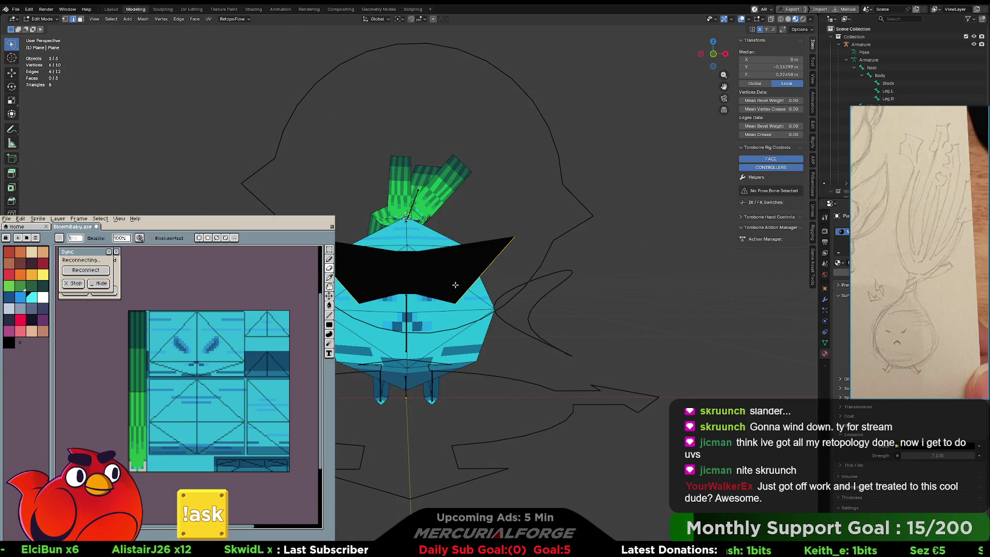
# Select a right-side edge and toggle between Object and Edit Mode.
pyautogui.click(484, 269)
pyautogui.hotkey('ctrl', 'Tab')
pyautogui.click(438, 268)
pyautogui.hotkey('ctrl', 'Tab')
pyautogui.click(526, 270)
pyautogui.hotkey('ctrl', 'Tab')
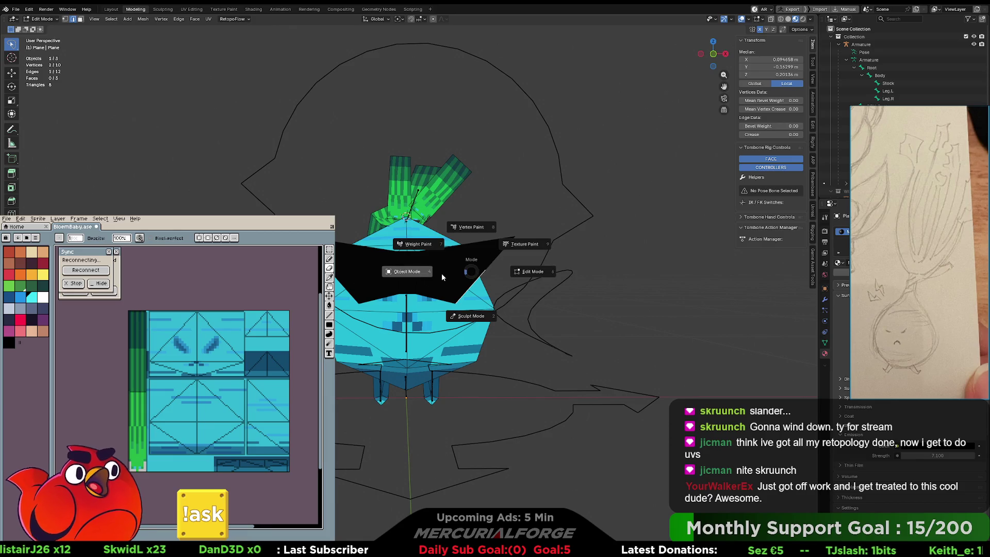
pyautogui.click(484, 269)
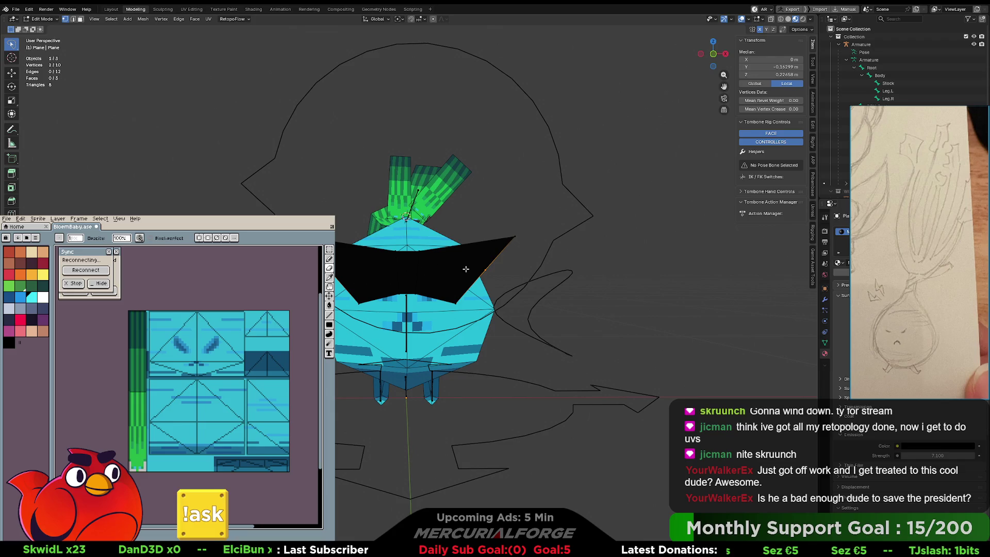
# Slide a right-side vertex along X and merge it with the centre vertex.
pyautogui.click(483, 267)
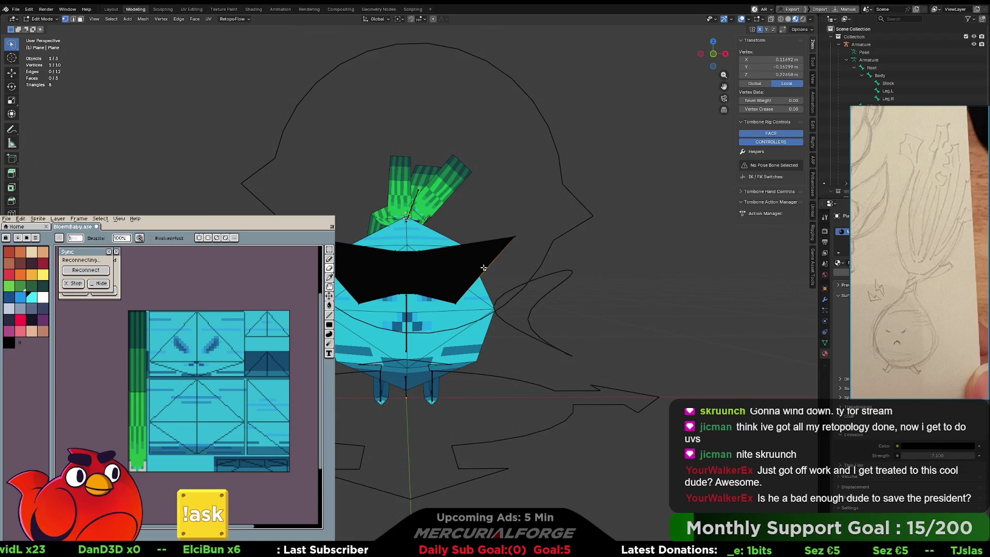
pyautogui.press('g')
pyautogui.press('z')
pyautogui.press('x')
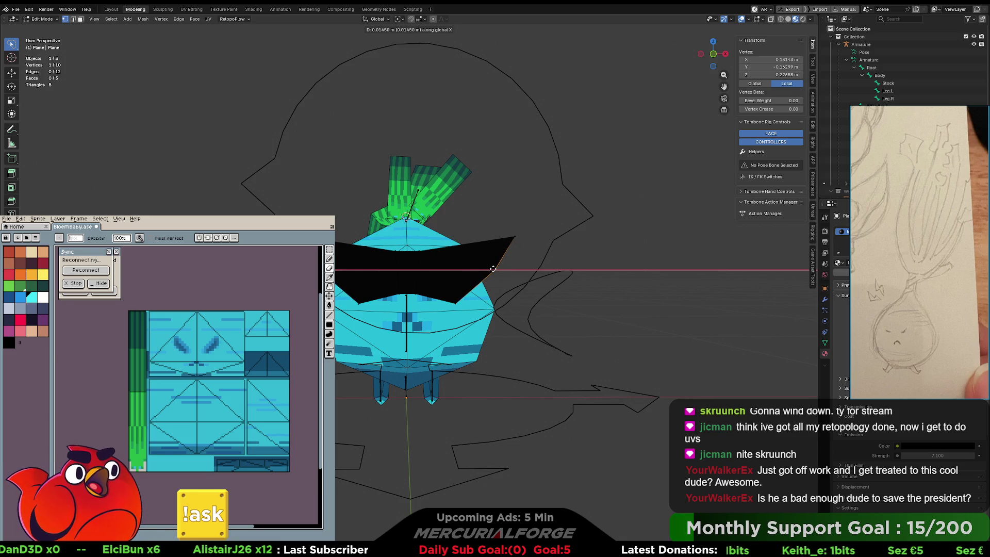
pyautogui.click(495, 268)
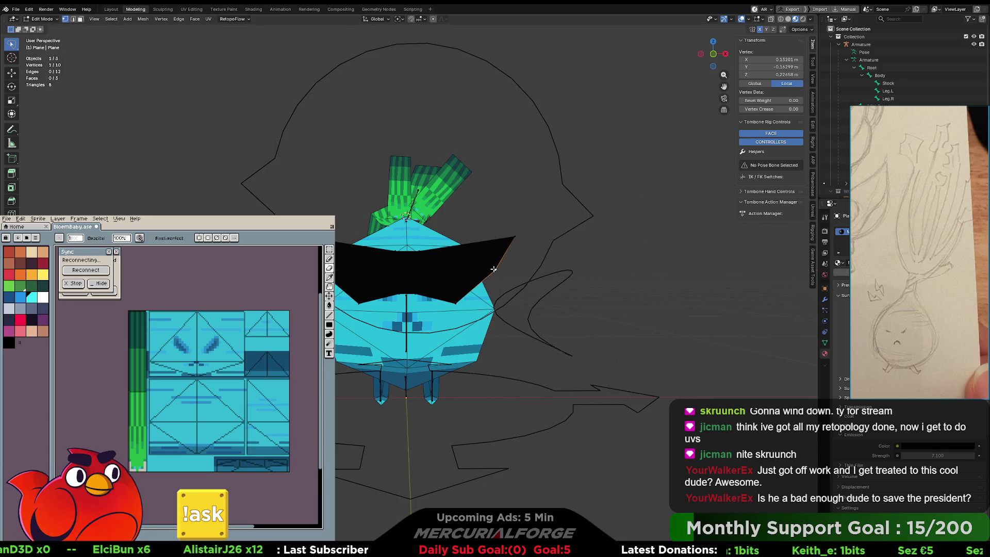
pyautogui.keyDown('shift'); pyautogui.click(407, 293); pyautogui.keyUp('shift')
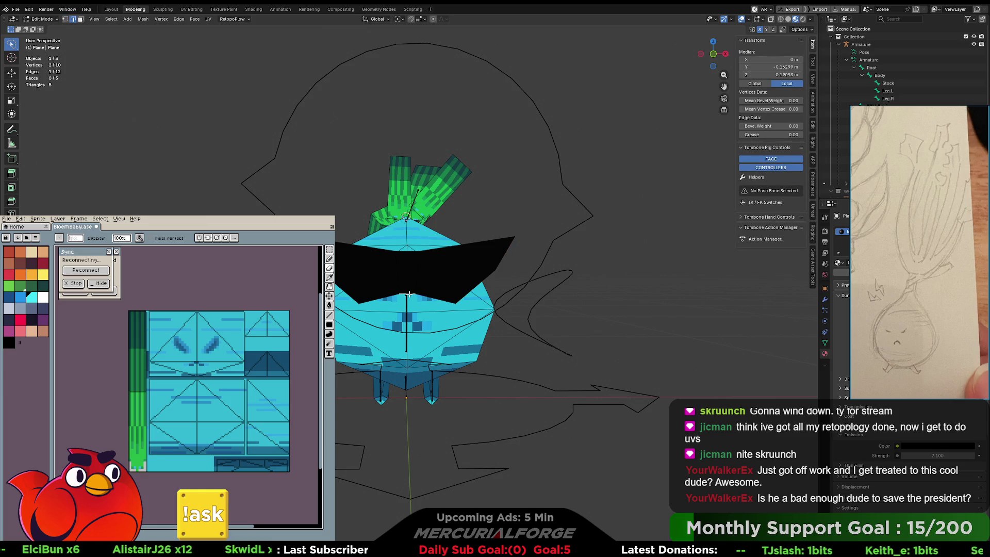
pyautogui.press('m')
pyautogui.click(393, 311)
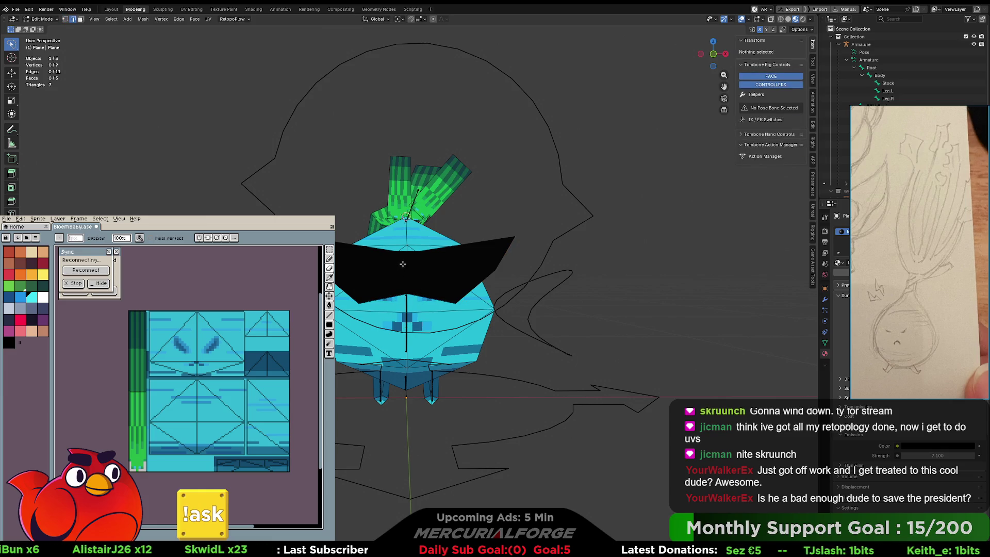
# Delete the middle edge across the sunglasses plane and return to Object Mode.
pyautogui.click(414, 251)
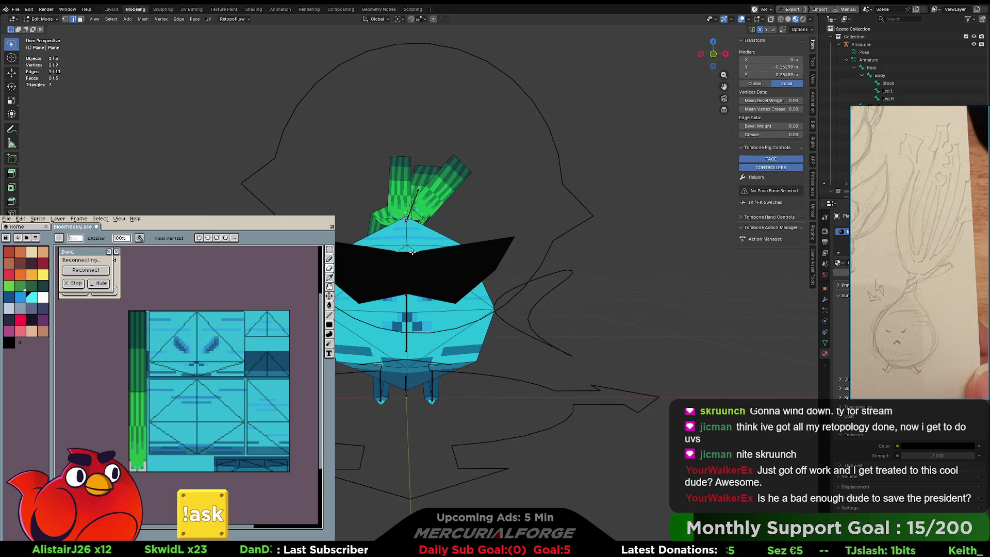
pyautogui.press('x')
pyautogui.click(410, 251)
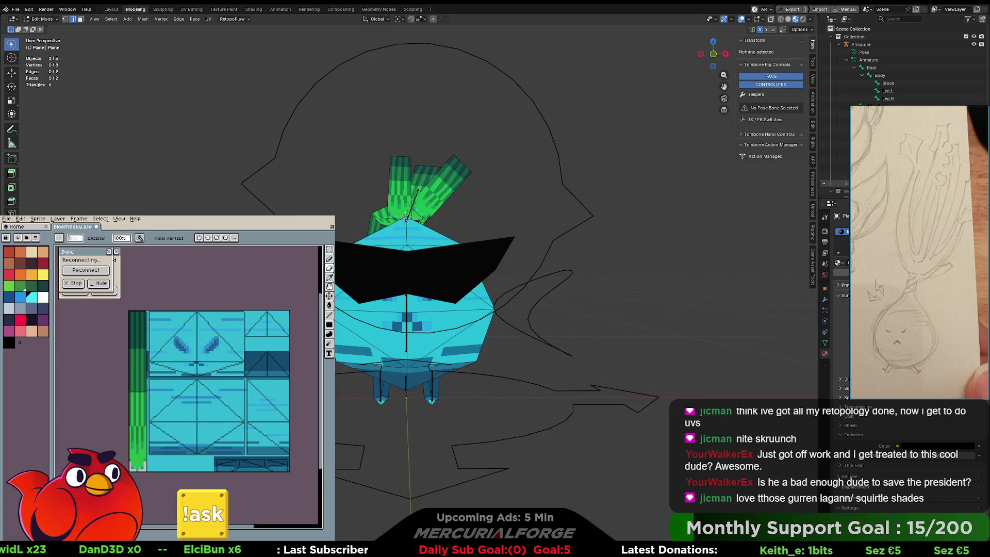
pyautogui.moveTo(407, 248)
pyautogui.mouseDown(button='middle')
pyautogui.moveTo(387, 277)
pyautogui.moveTo(361, 277)
pyautogui.moveTo(446, 279)
pyautogui.moveTo(392, 257)
pyautogui.moveTo(366, 207)
pyautogui.mouseUp(button='middle')
pyautogui.scroll(3, 387, 276)
pyautogui.scroll(-6, 446, 279)
pyautogui.scroll(2, 367, 206)
pyautogui.press('Tab')
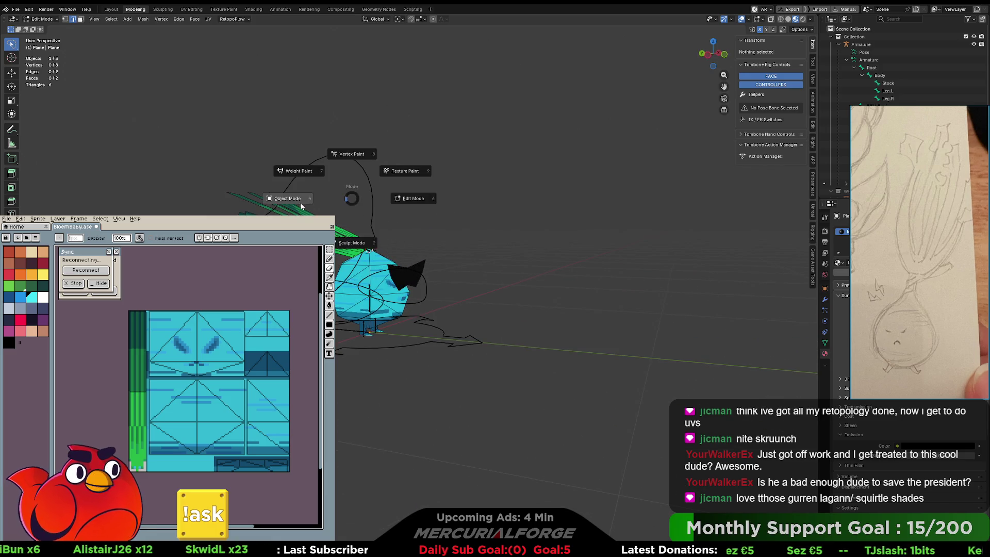
# Put the onion armature in Pose Mode, undoing a test quaternion rotation edit.
pyautogui.click(376, 196)
pyautogui.hotkey('ctrl', 'Tab')
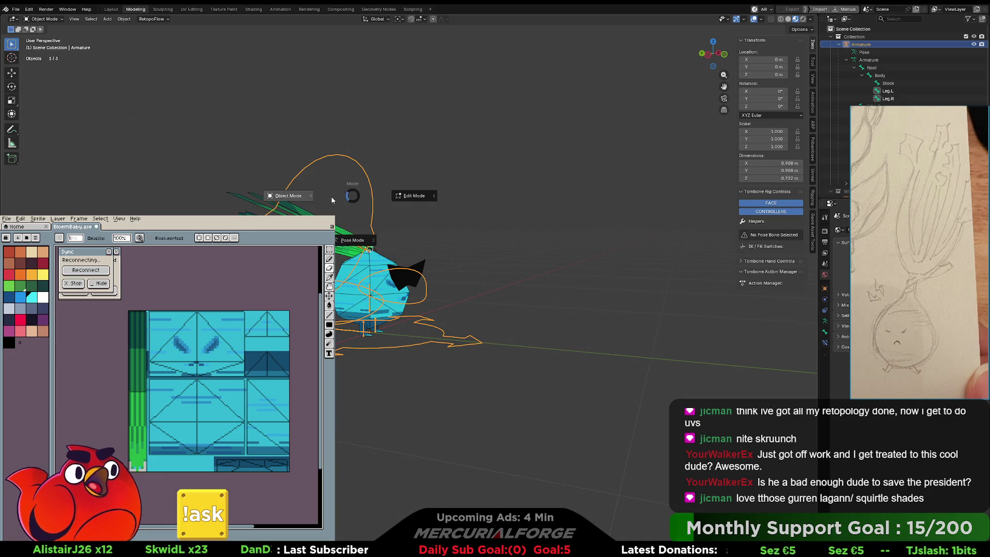
pyautogui.click(369, 232)
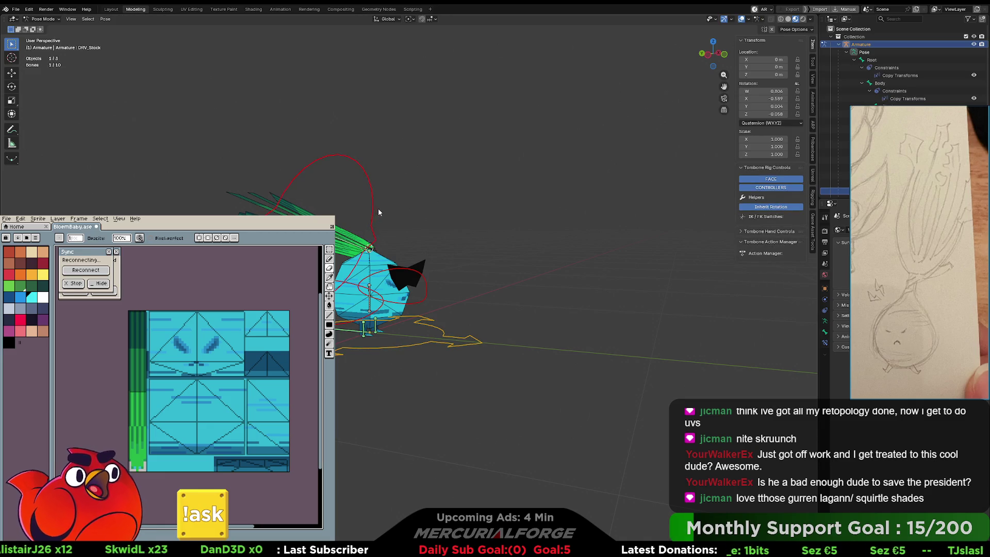
pyautogui.moveTo(667, 196); pyautogui.dragTo(719, 138, button='middle')
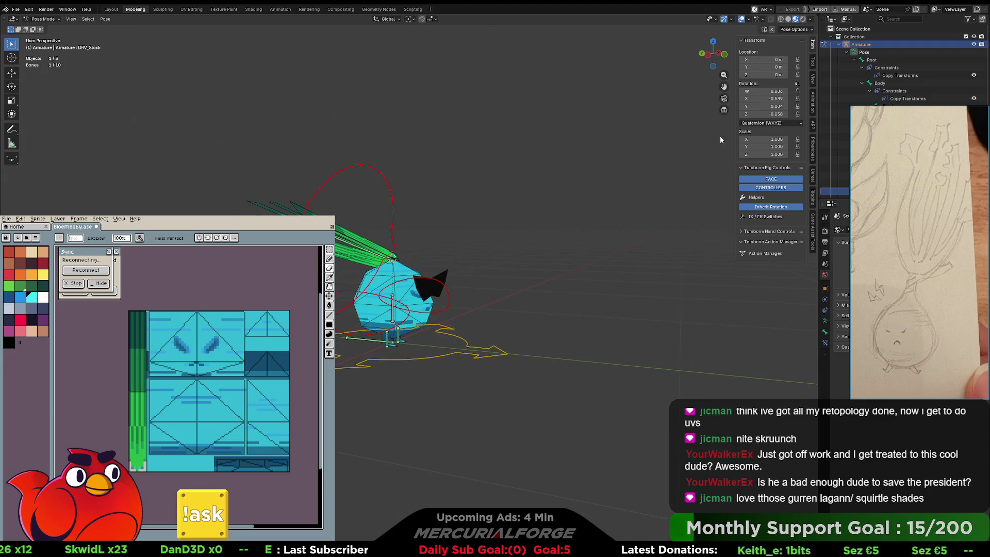
pyautogui.moveTo(770, 90); pyautogui.dragTo(771, 114)
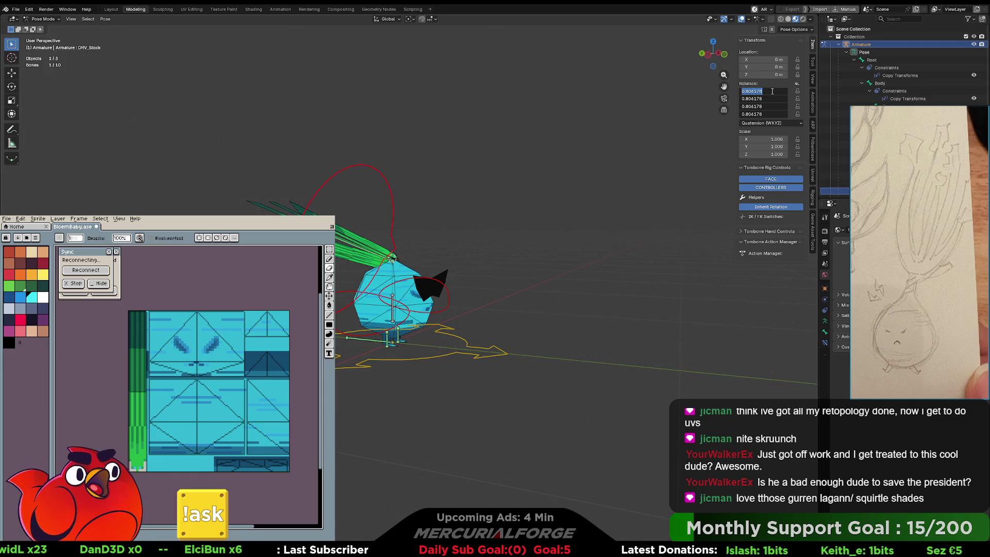
pyautogui.press('Return')
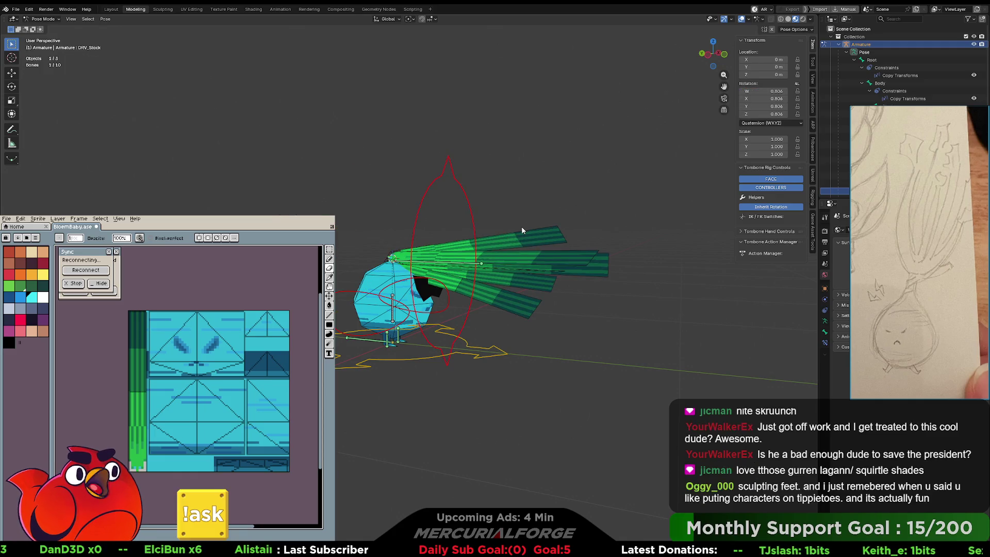
pyautogui.hotkey('ctrl', 'z')
pyautogui.click(516, 244)
pyautogui.moveTo(515, 243)
pyautogui.mouseDown(button='middle')
pyautogui.moveTo(453, 226)
pyautogui.moveTo(434, 209)
pyautogui.mouseUp(button='middle')
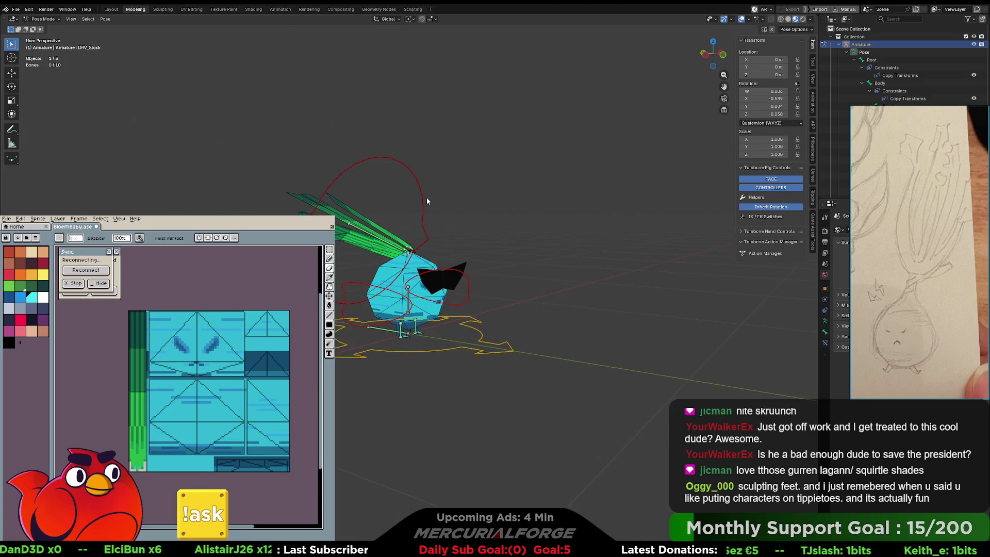
# Convert Rotation Modes on every bone with Affected Bones set to All.
pyautogui.press('a')
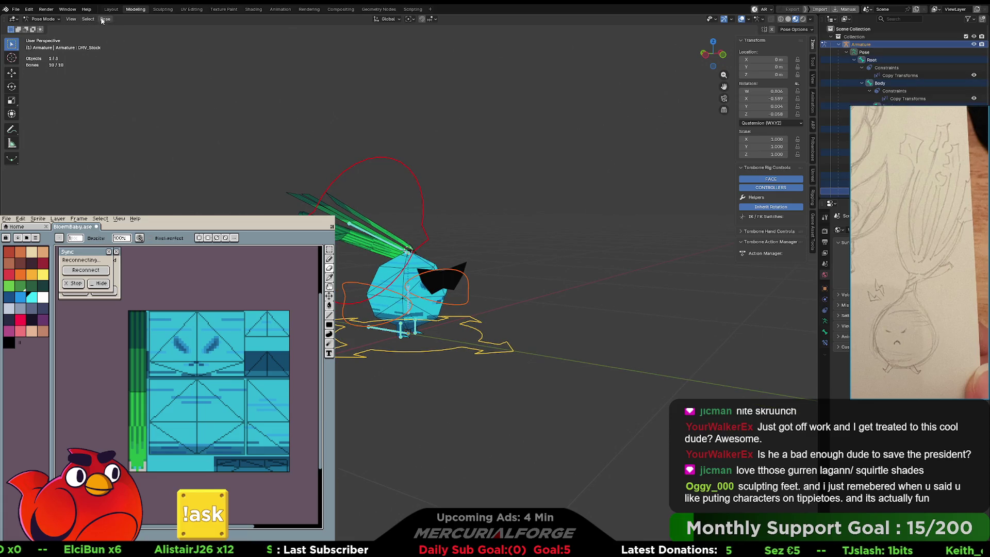
pyautogui.click(104, 19)
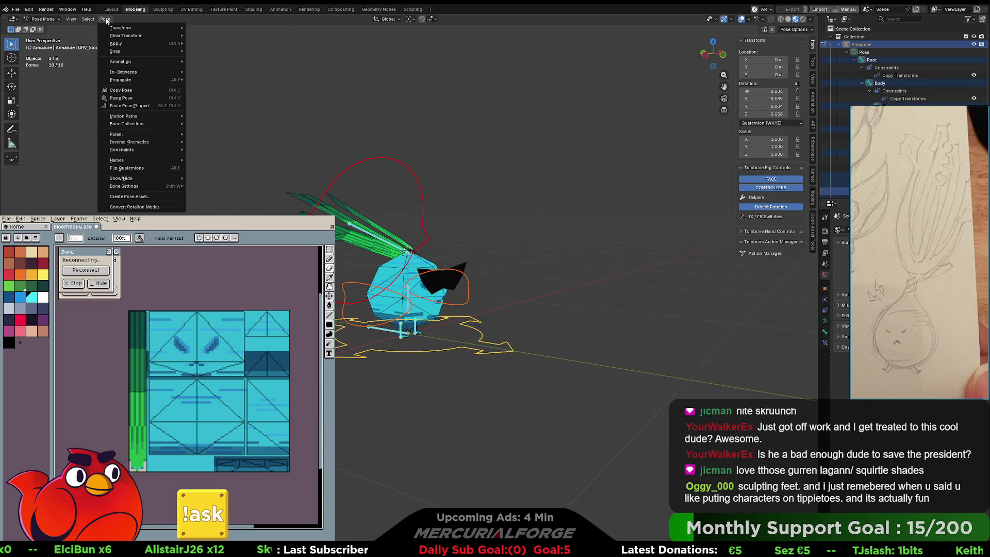
pyautogui.click(144, 208)
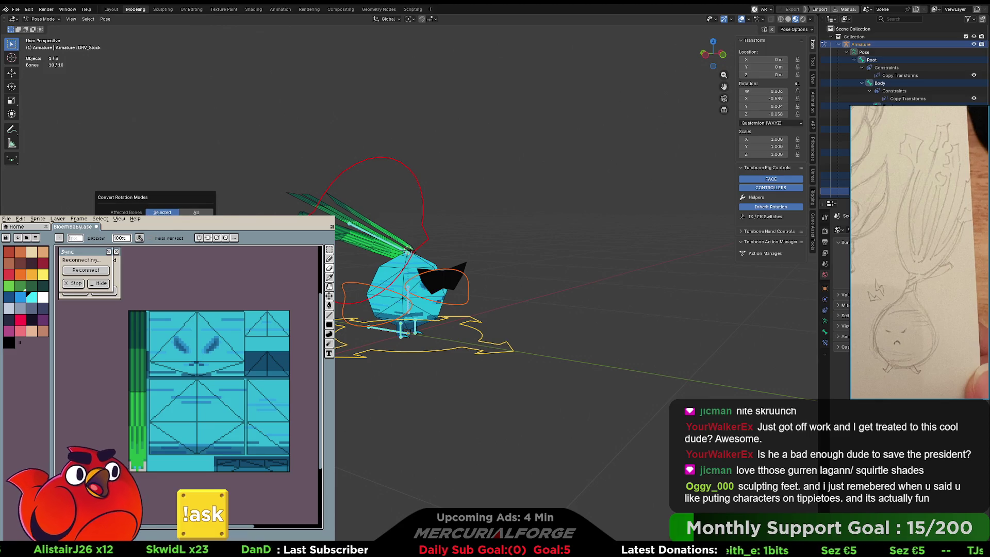
pyautogui.click(191, 213)
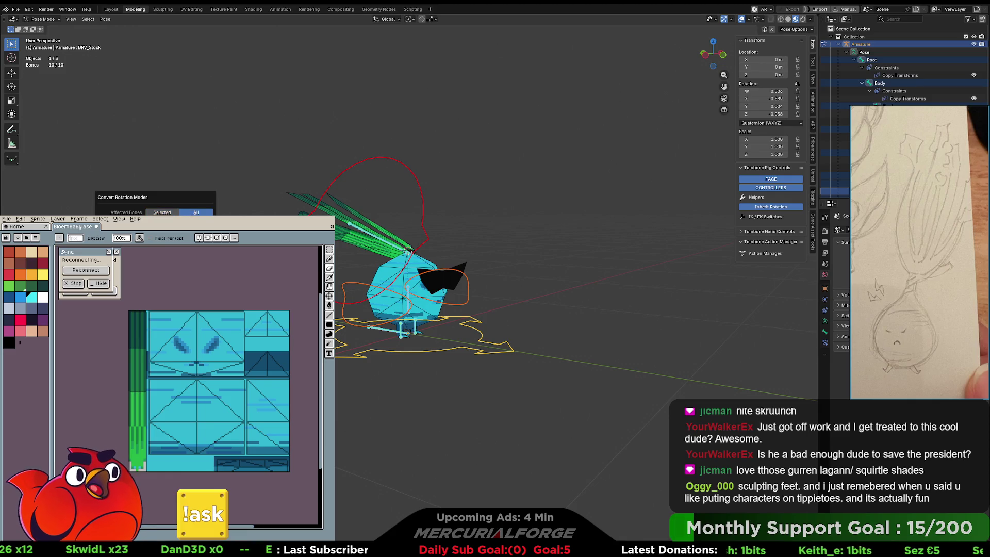
pyautogui.hotkey('ctrl', 'z')
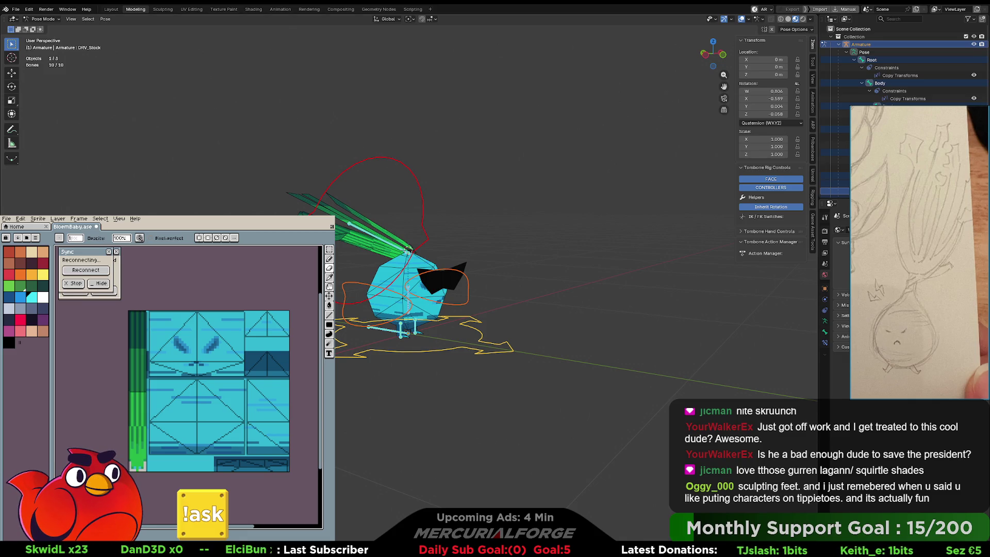
# Check the active bone's and armature's settings, then orbit to a front view.
pyautogui.click(525, 224)
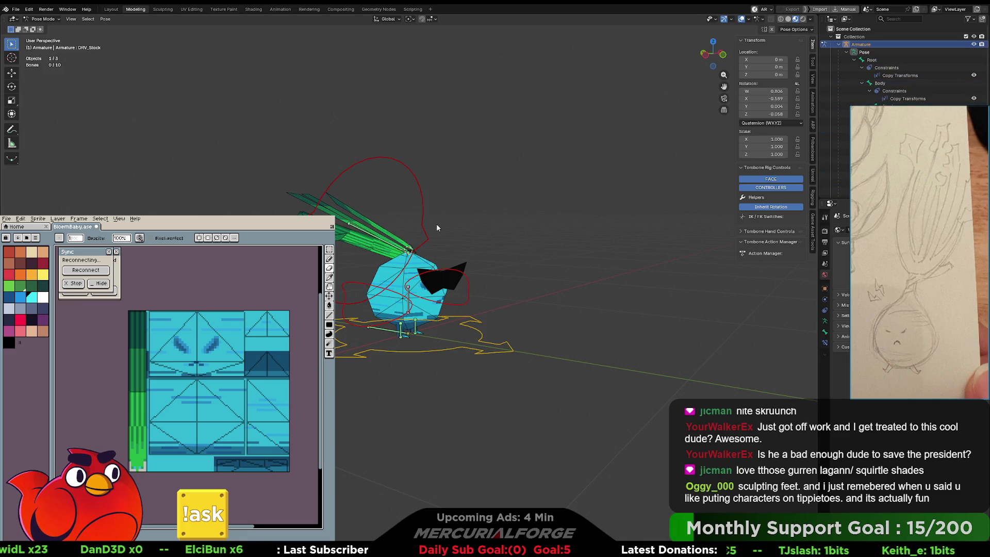
pyautogui.hotkey('ctrl', 'z')
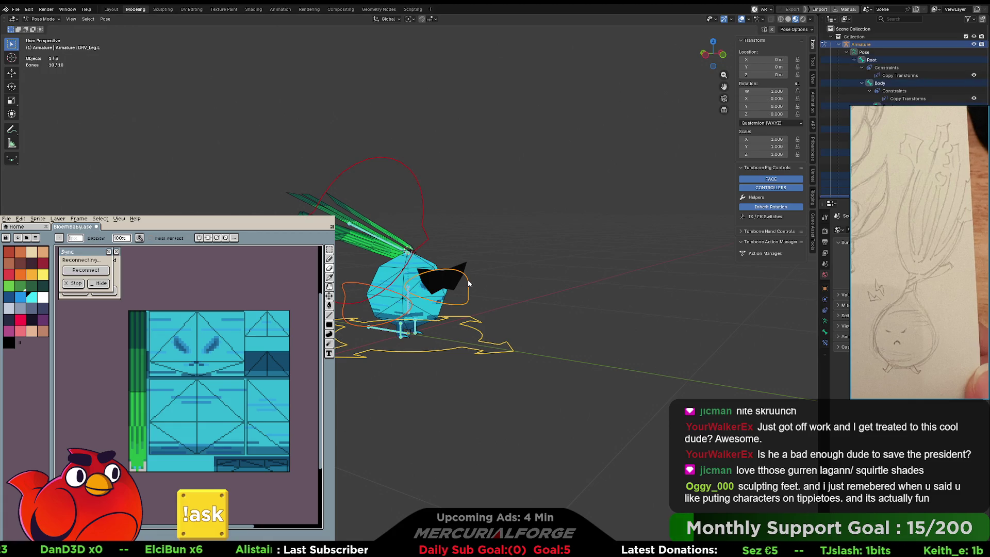
pyautogui.click(825, 332)
pyautogui.click(824, 323)
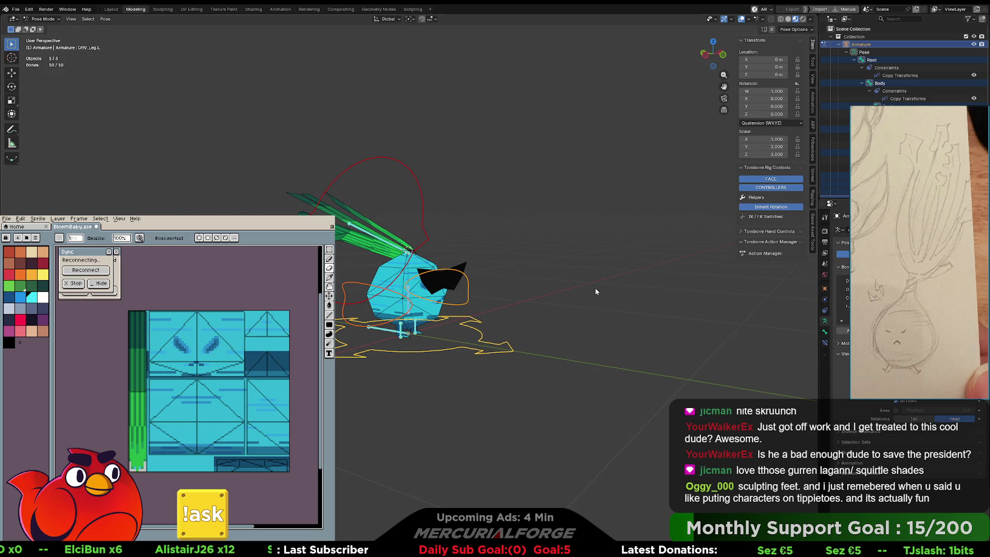
pyautogui.moveTo(567, 288); pyautogui.dragTo(487, 273, button='middle')
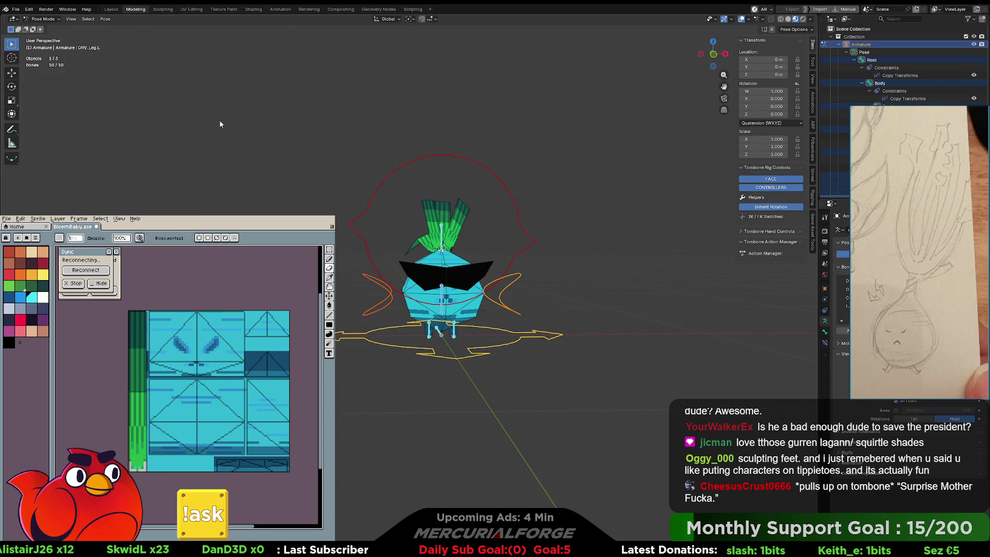
pyautogui.click(104, 19)
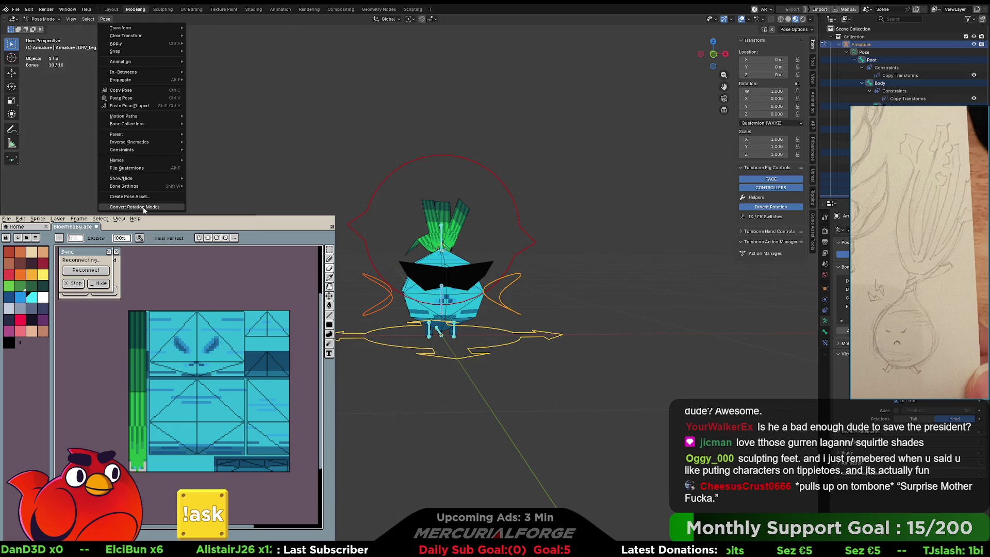
pyautogui.click(144, 208)
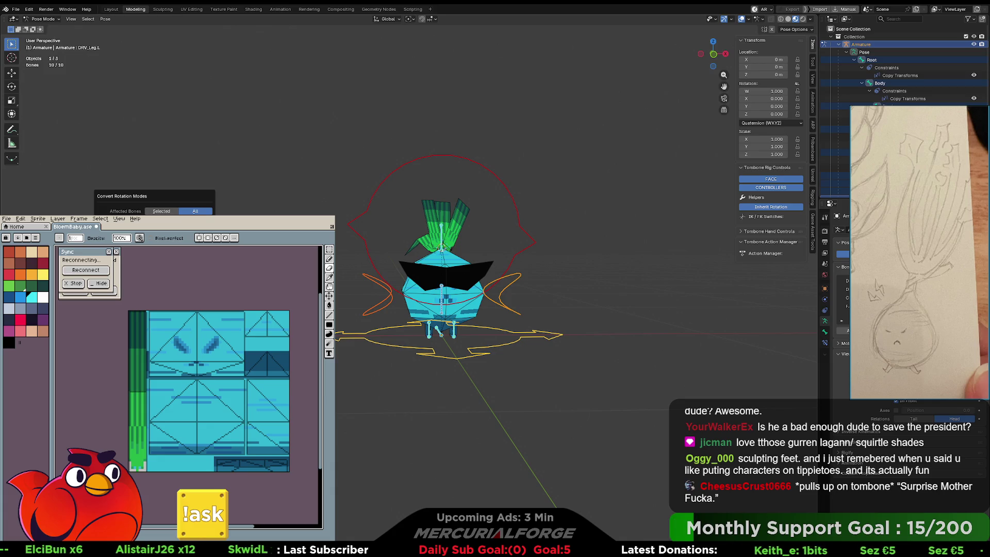
pyautogui.press('Escape')
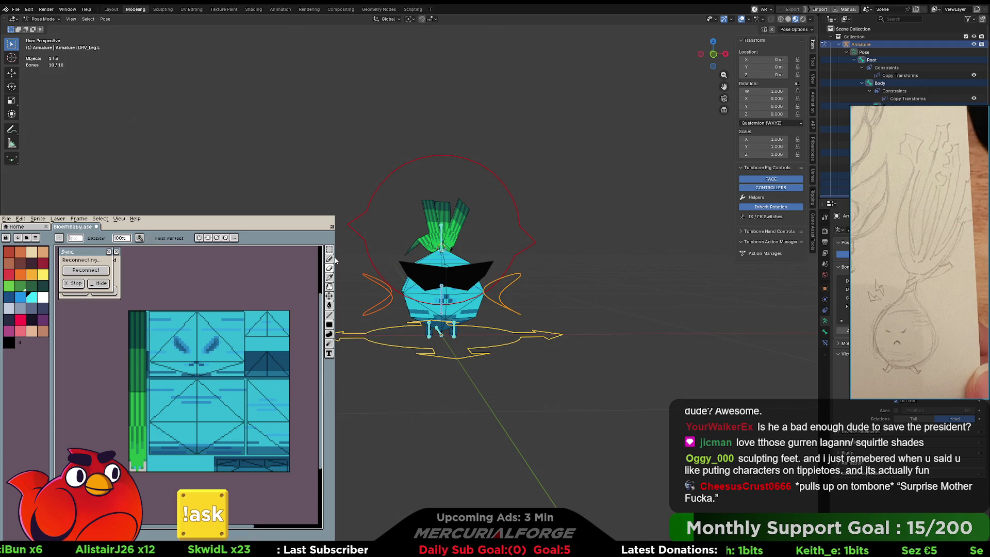
pyautogui.hotkey('alt', 'a')
pyautogui.hotkey('ctrl', 'Tab')
pyautogui.click(452, 246)
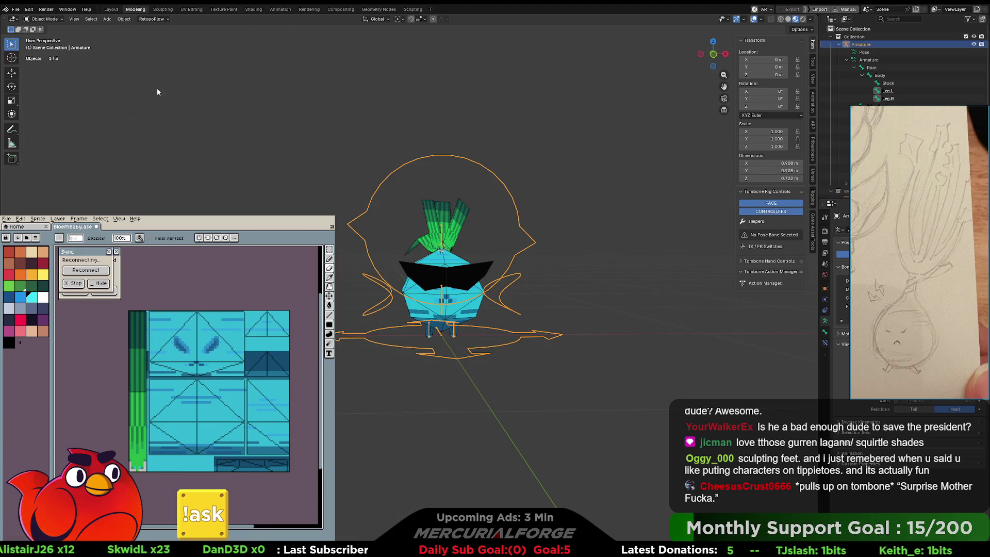
pyautogui.press('6')
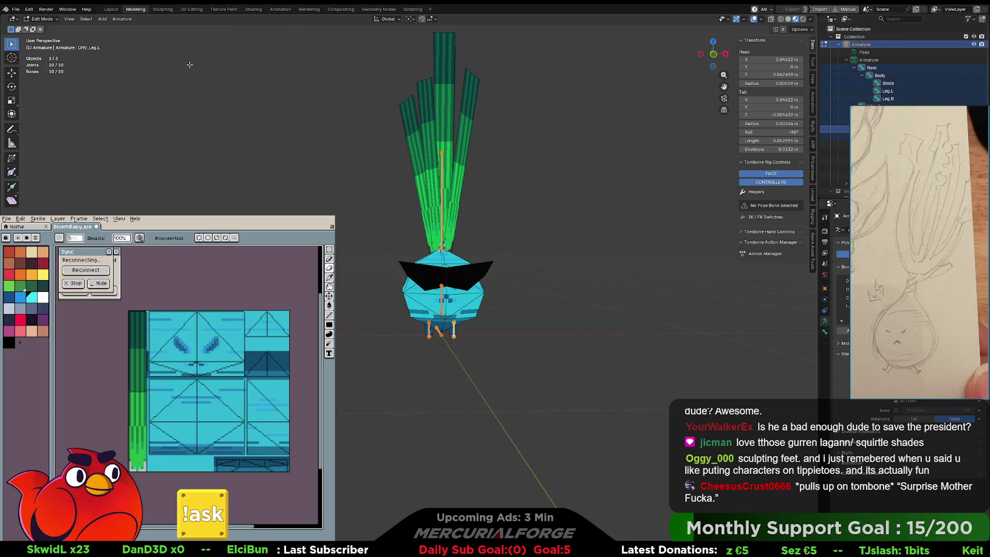
pyautogui.hotkey('ctrl', 'Tab')
pyautogui.click(283, 127)
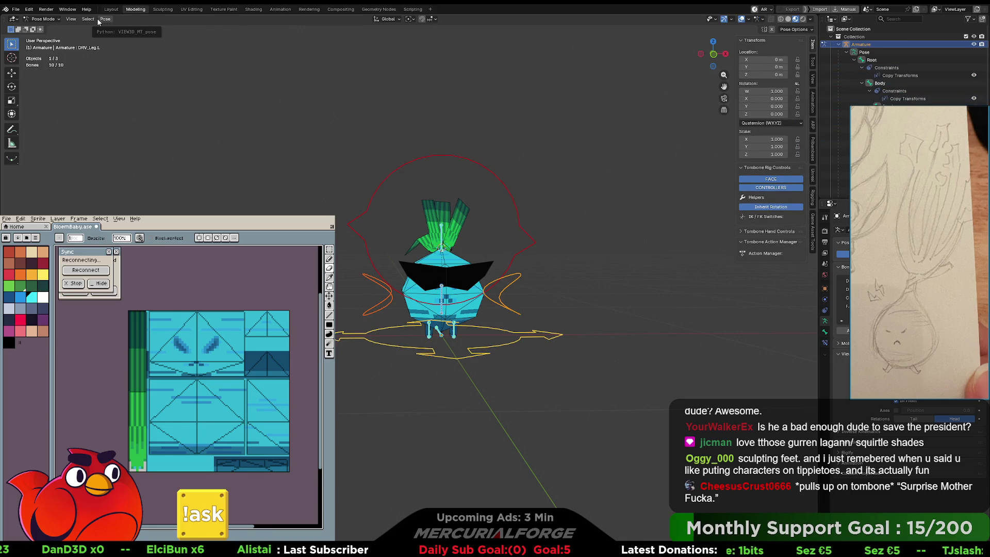
pyautogui.click(29, 11)
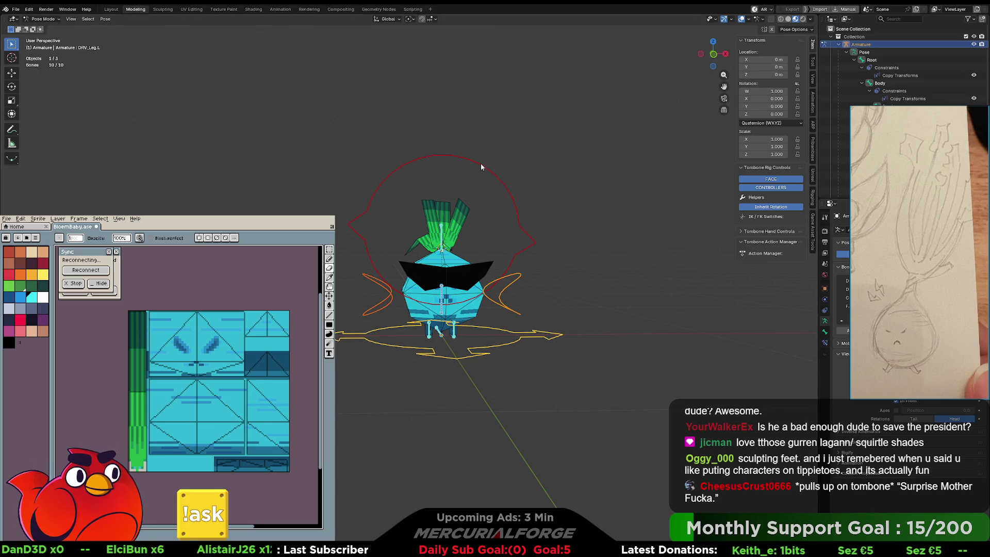
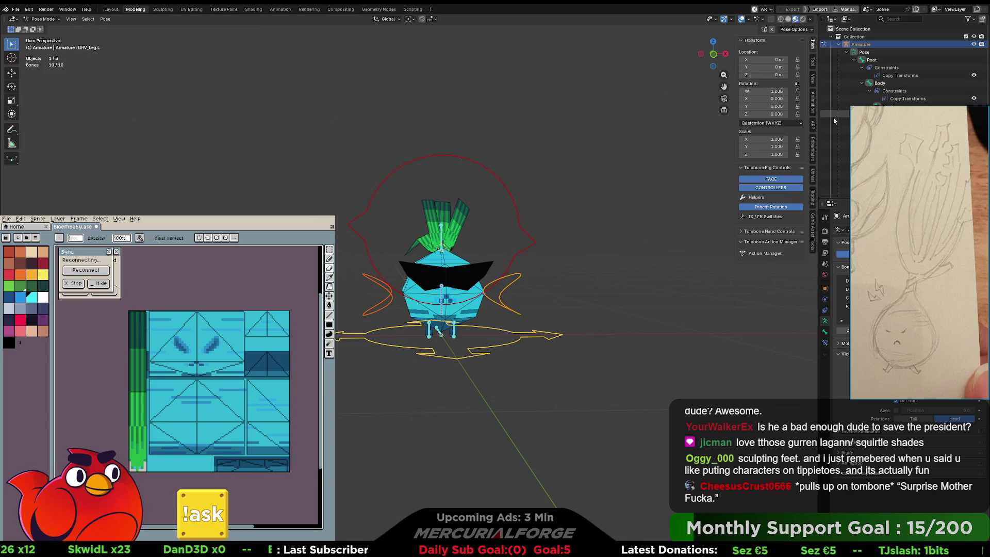
# Convert the head control's rotation mode, limiting the conversion to selected bones.
pyautogui.hotkey('alt', 'a')
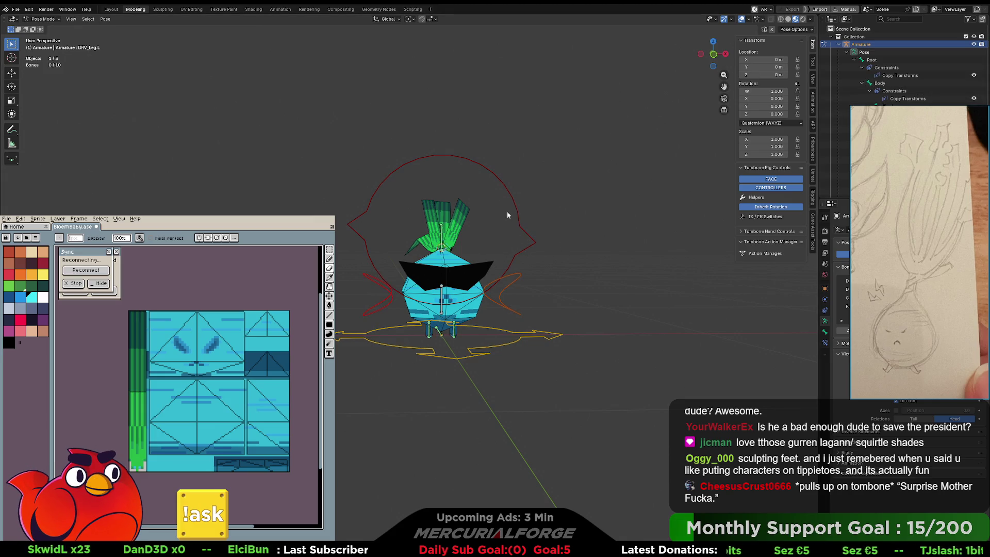
pyautogui.click(508, 196)
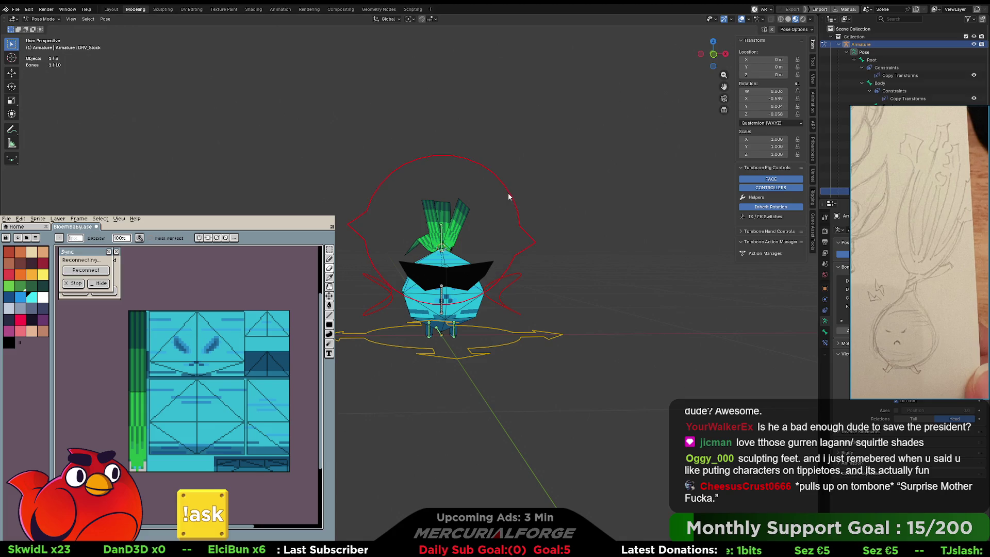
pyautogui.click(108, 19)
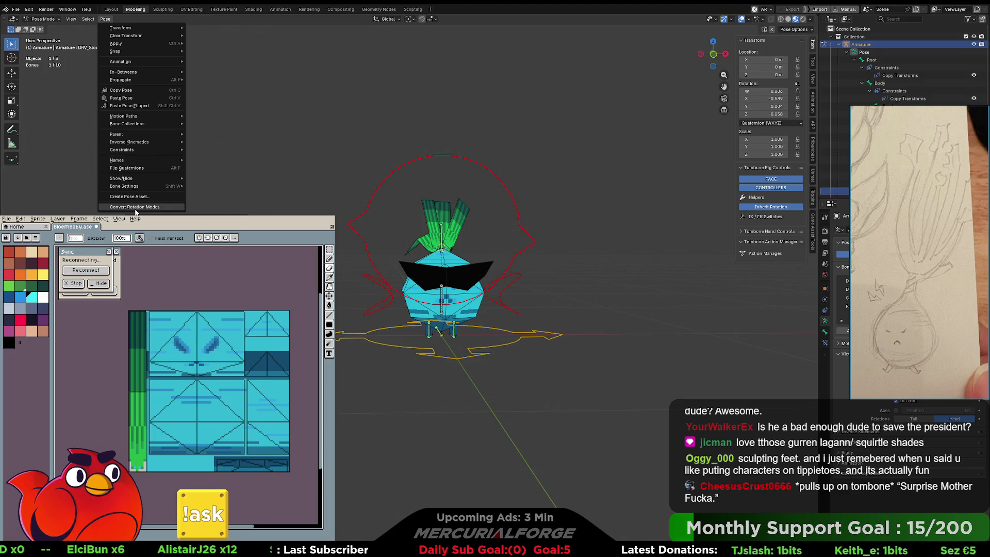
pyautogui.click(88, 19)
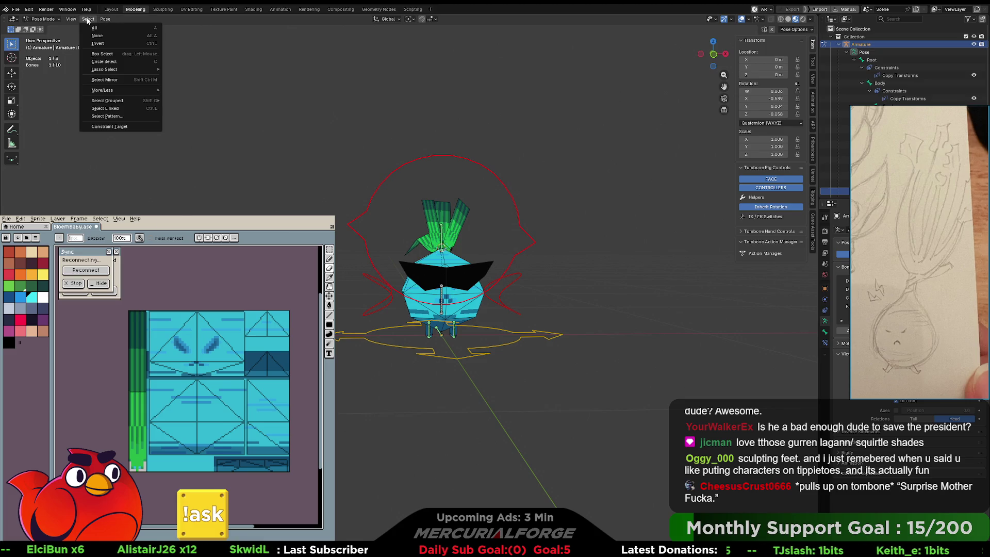
pyautogui.click(106, 19)
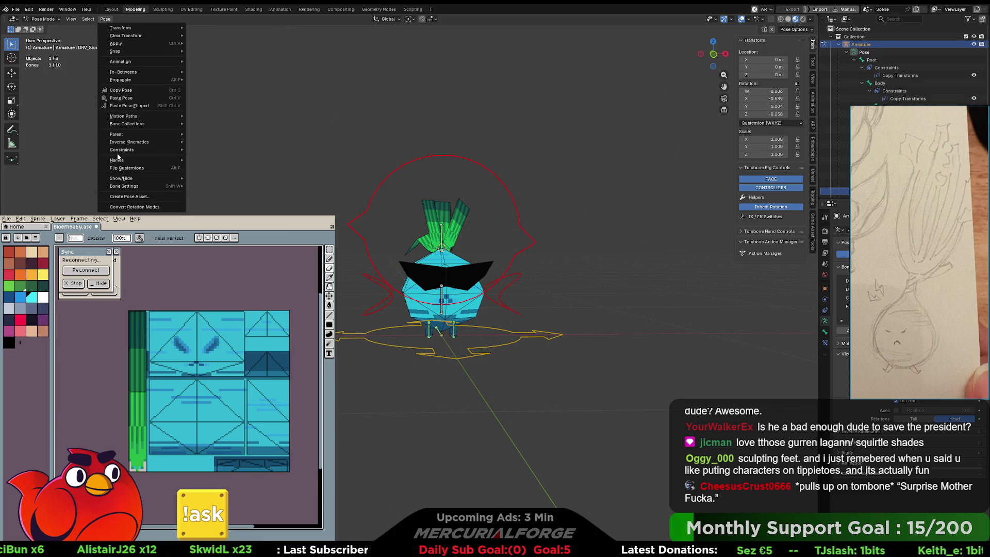
pyautogui.click(134, 206)
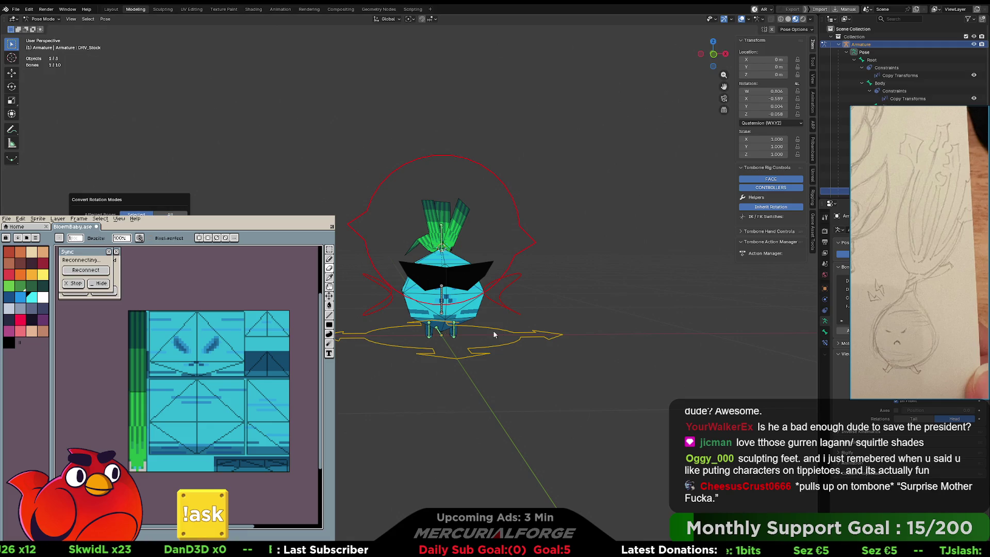
pyautogui.click(137, 214)
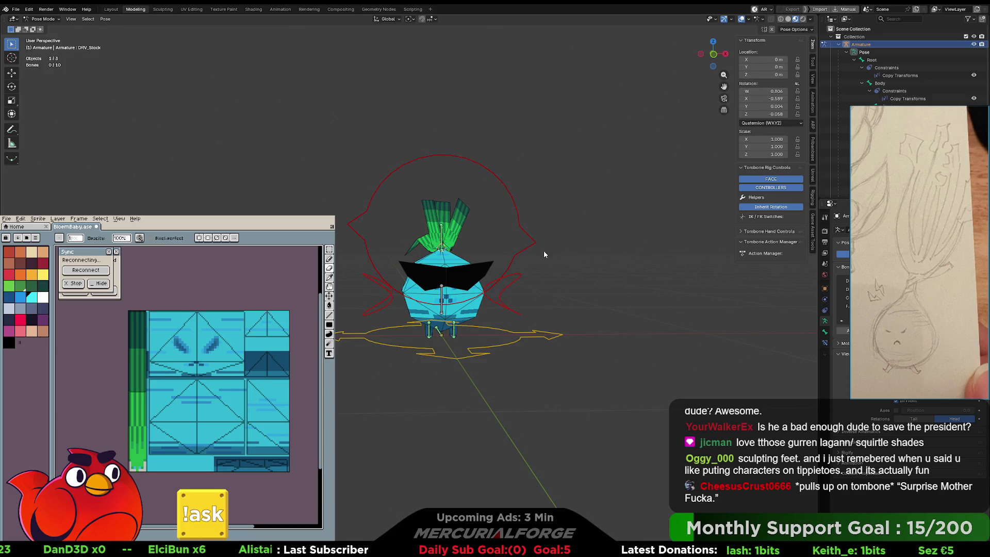
# Select every rig bone, try the rotation mode conversion for all bones, then undo it.
pyautogui.click(512, 280)
pyautogui.press('a')
pyautogui.click(74, 21)
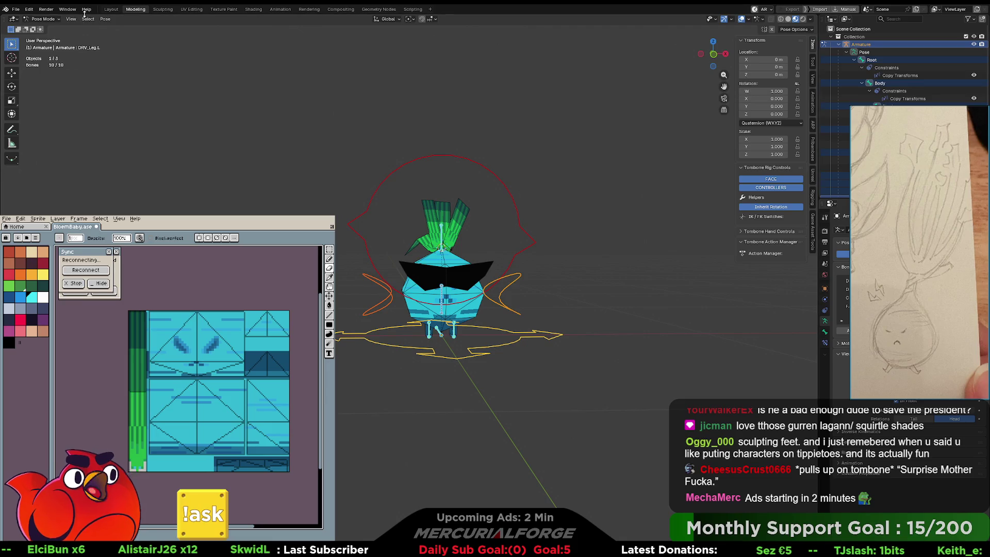
pyautogui.click(105, 19)
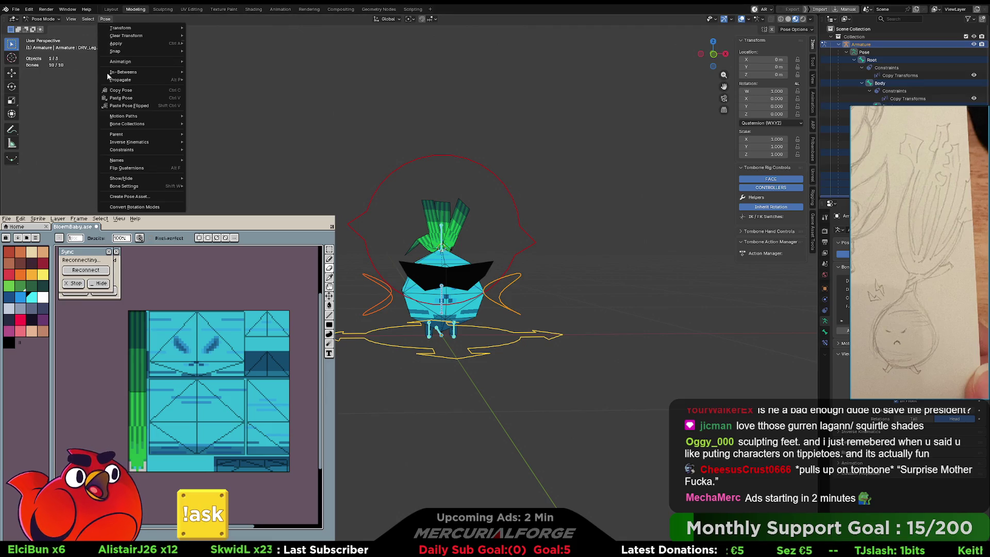
pyautogui.click(129, 206)
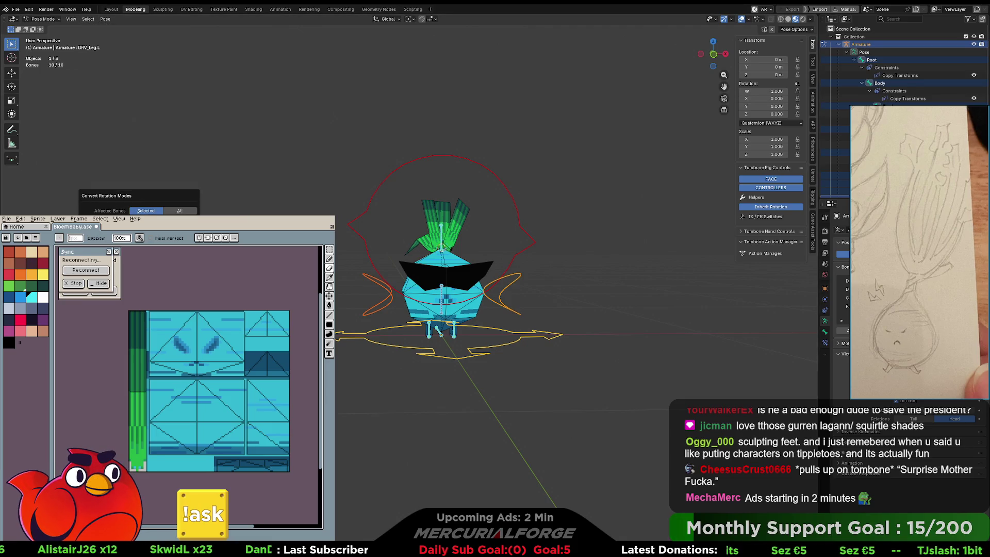
pyautogui.click(179, 211)
pyautogui.click(146, 210)
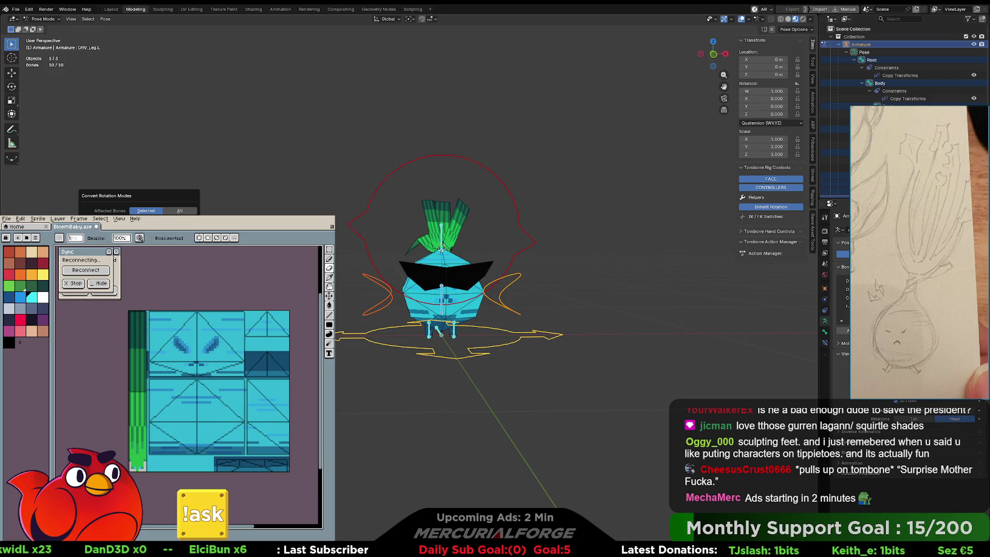
pyautogui.hotkey('ctrl', 'z')
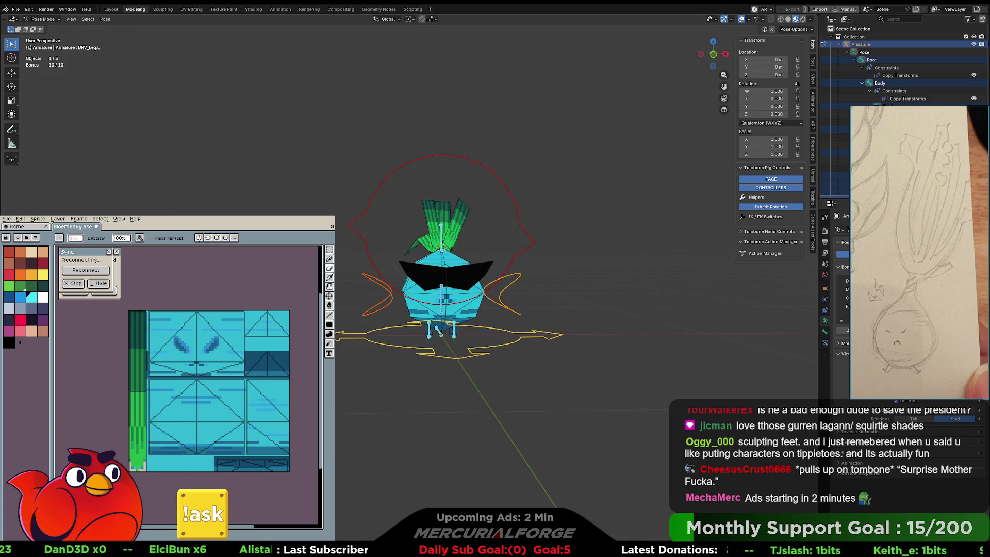
pyautogui.hotkey('alt', 'a')
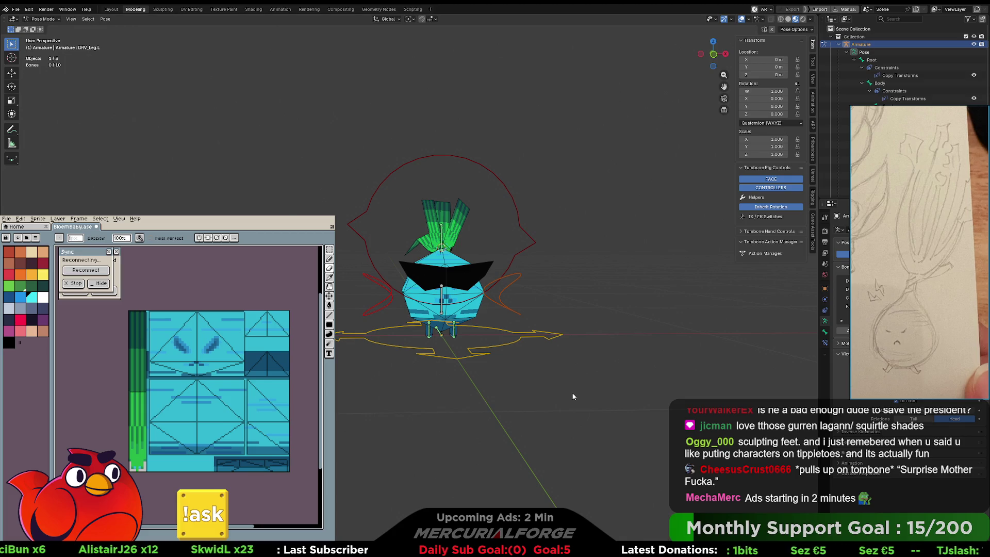
# Select the DRV_Stock leaf bone and set its rotation mode to XYZ Euler.
pyautogui.moveTo(624, 319)
pyautogui.mouseDown(button='middle')
pyautogui.moveTo(607, 326)
pyautogui.moveTo(550, 316)
pyautogui.mouseUp(button='middle')
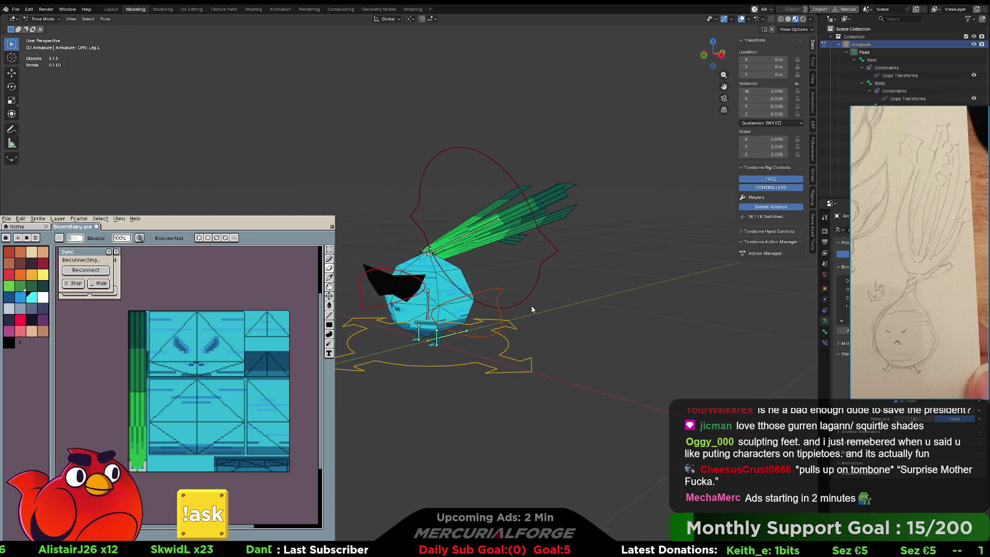
pyautogui.click(555, 241)
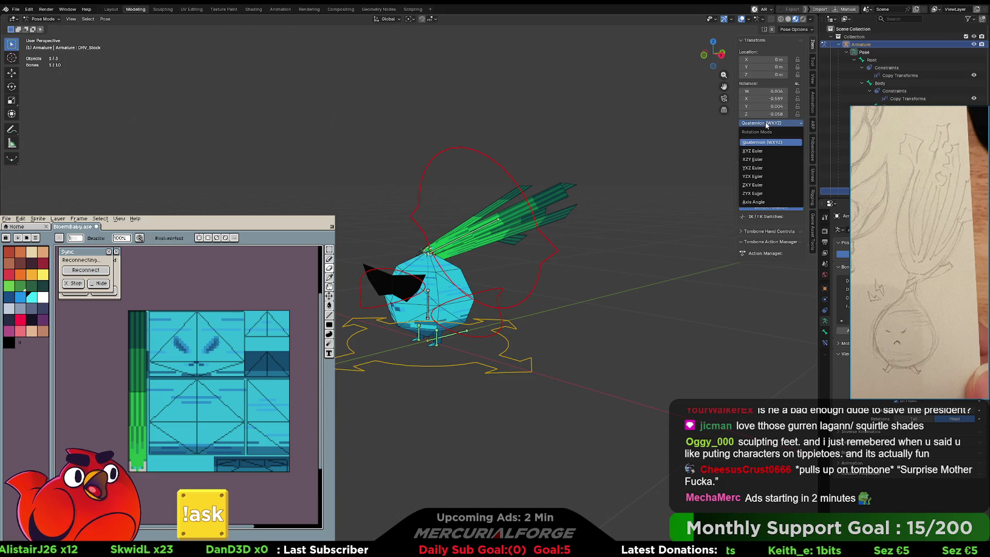
pyautogui.moveTo(638, 119)
pyautogui.mouseDown()
pyautogui.moveTo(508, 271)
pyautogui.moveTo(209, 436)
pyautogui.moveTo(216, 433)
pyautogui.mouseUp()
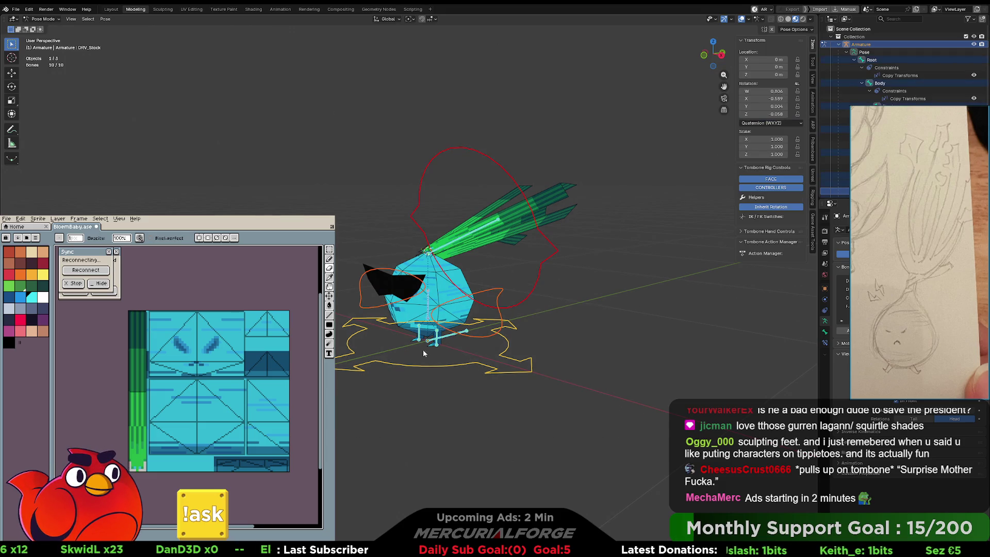
pyautogui.click(606, 238)
pyautogui.click(775, 124)
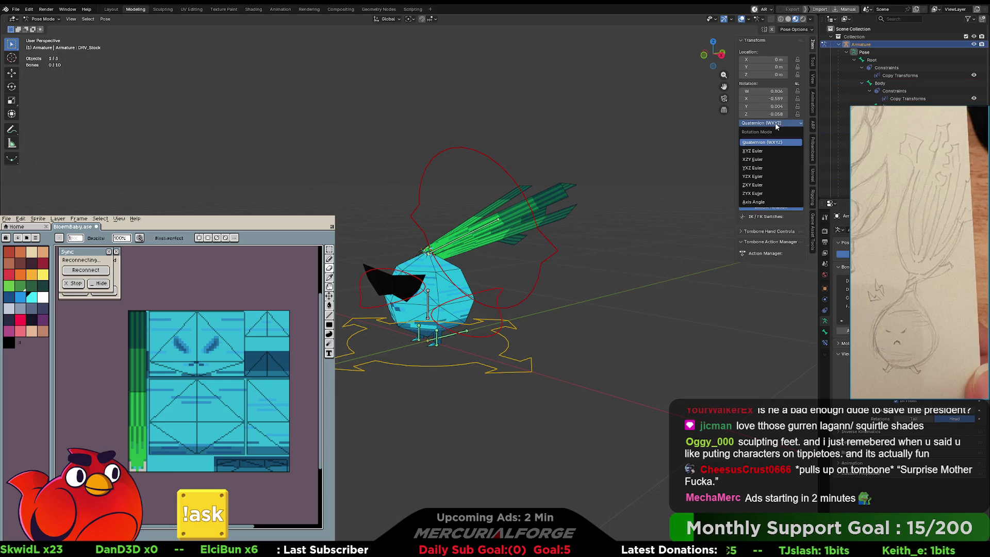
pyautogui.click(756, 151)
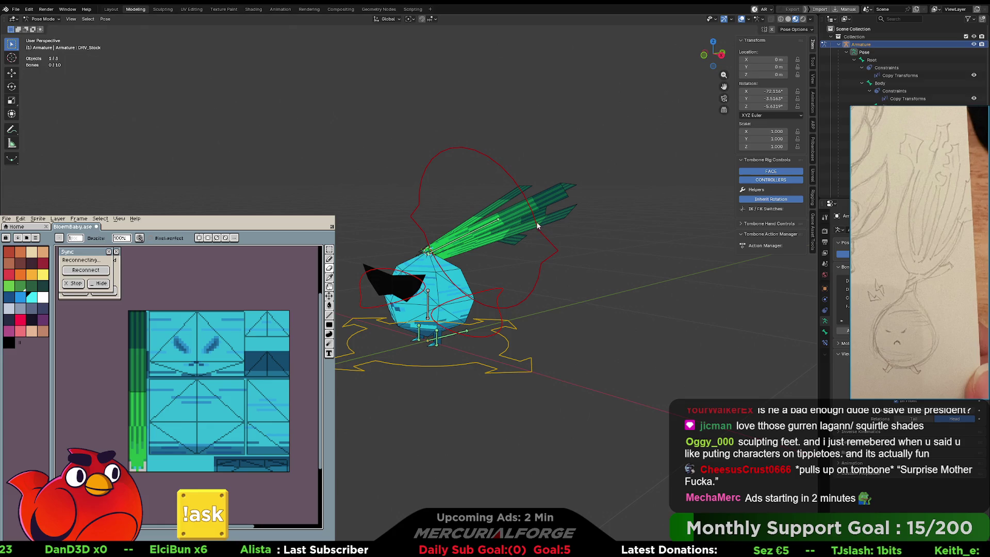
# Zero the stock bone's X, Y and Z rotation so the leaves stand upright.
pyautogui.click(541, 238)
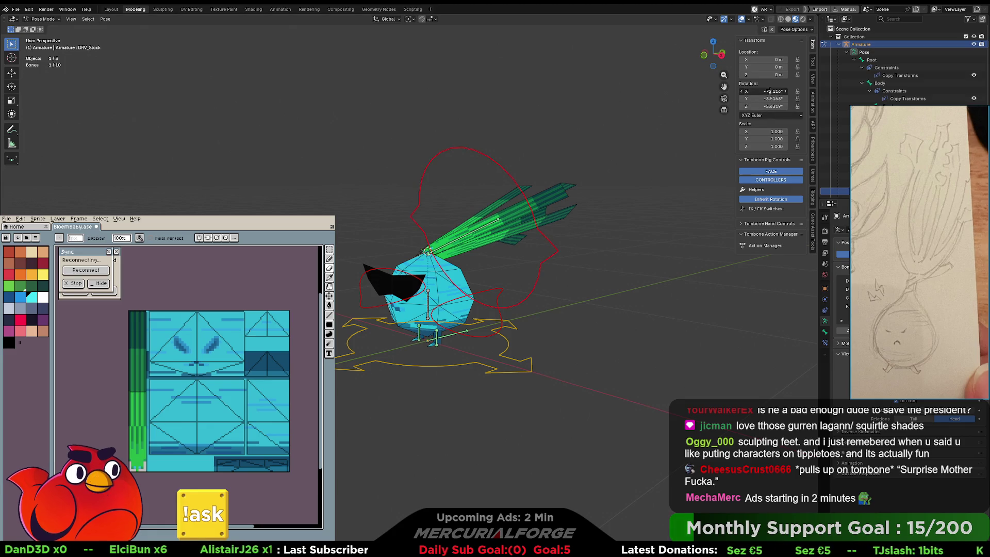
pyautogui.moveTo(766, 106); pyautogui.dragTo(770, 88)
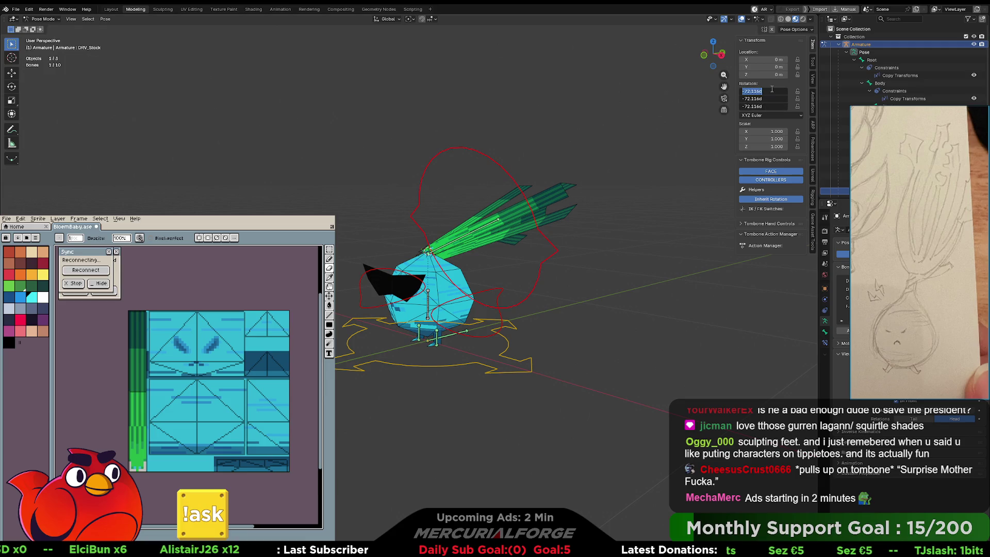
pyautogui.press('Return')
pyautogui.moveTo(770, 106); pyautogui.dragTo(772, 89)
pyautogui.write('0')
pyautogui.press('Return')
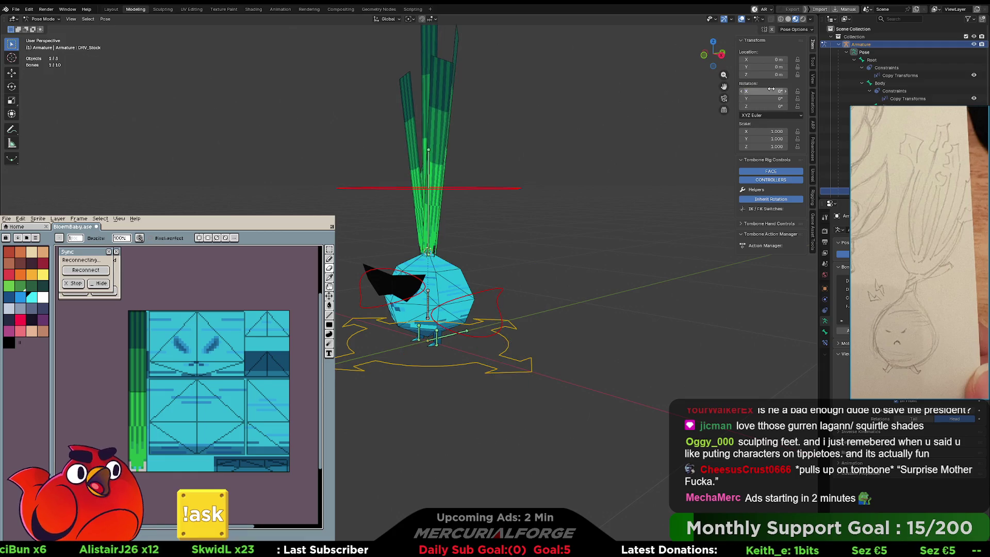
pyautogui.click(535, 295)
pyautogui.click(500, 298)
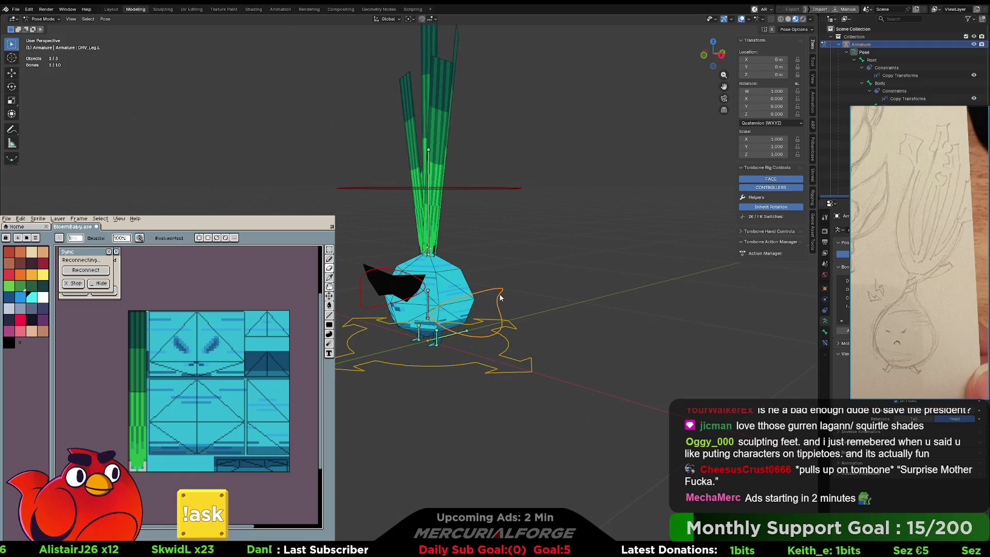
pyautogui.click(505, 353)
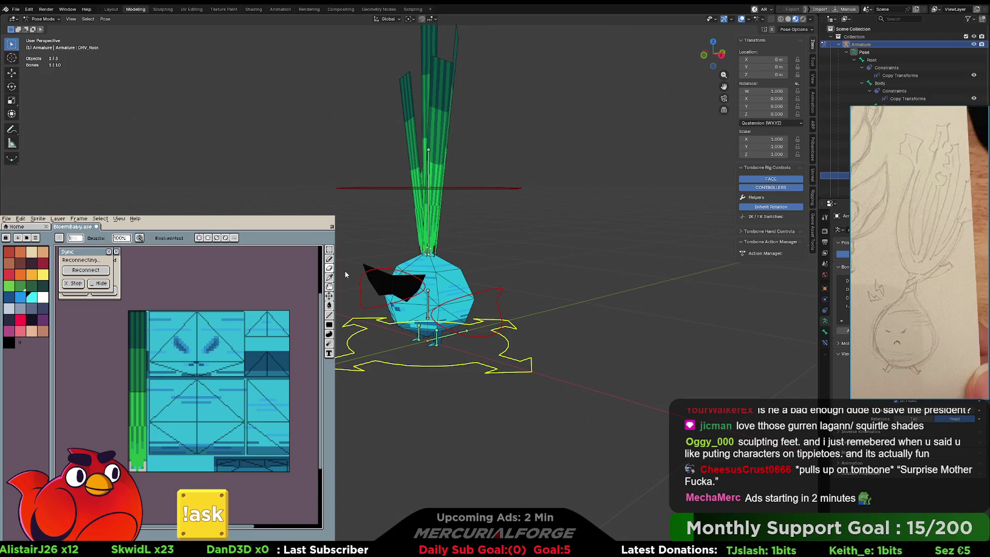
pyautogui.click(427, 249)
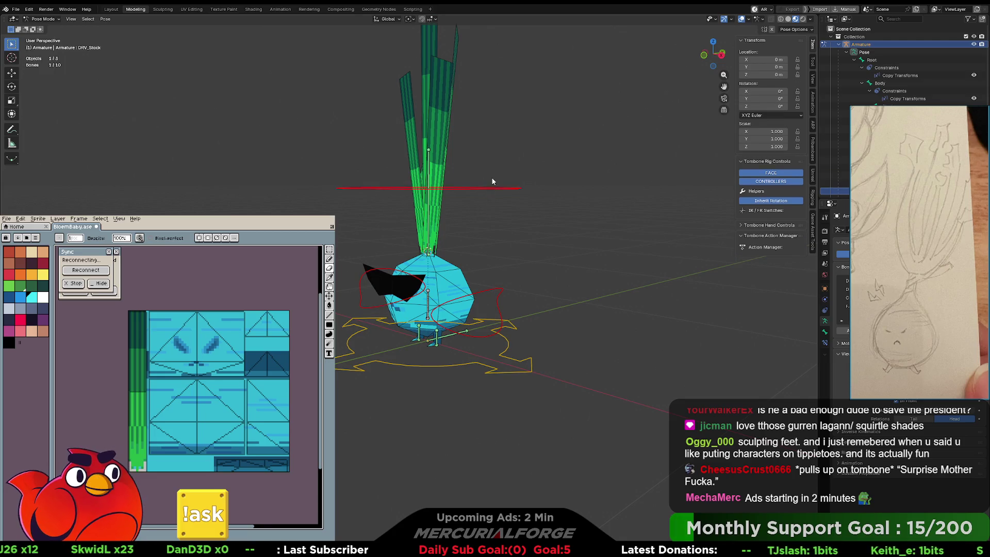
pyautogui.press('a')
pyautogui.click(105, 19)
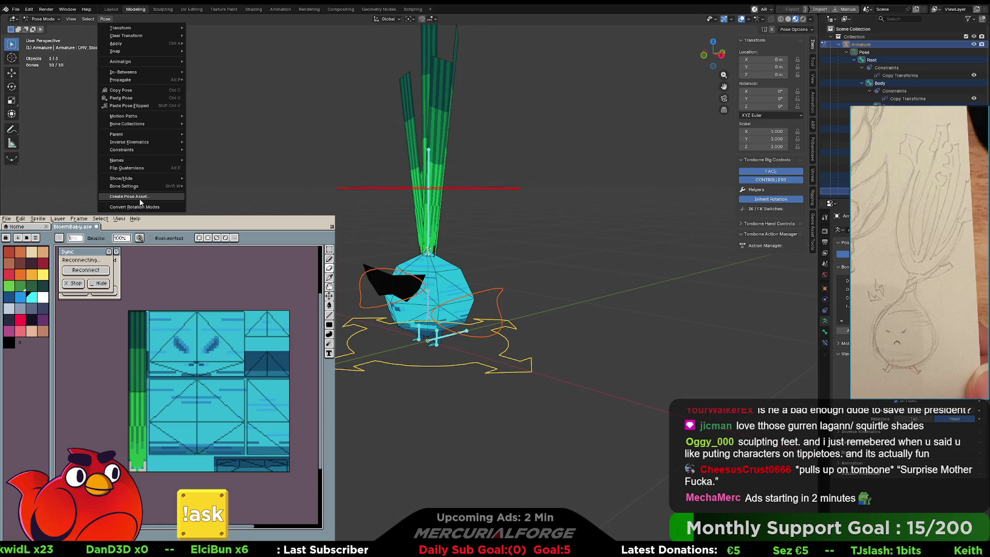
pyautogui.moveTo(155, 36)
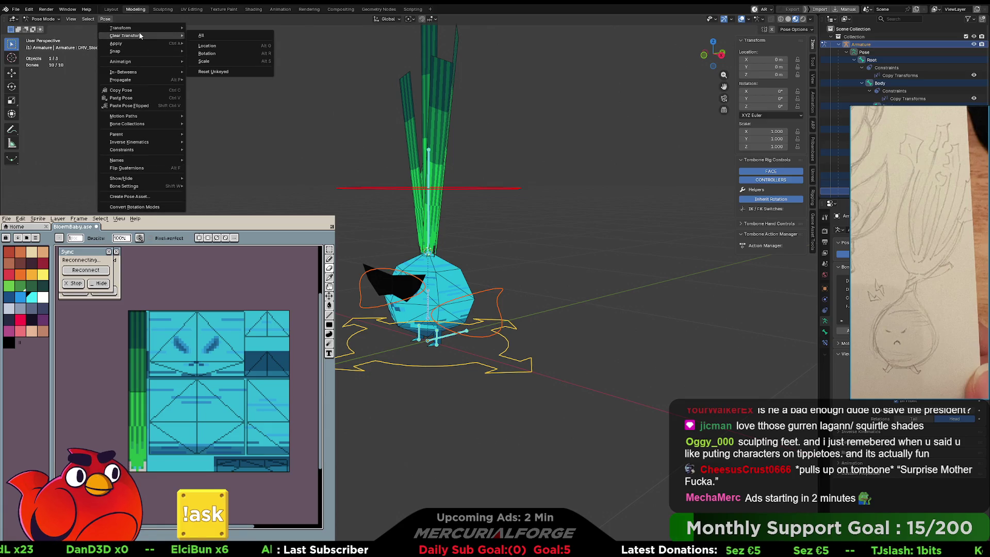
pyautogui.click(219, 35)
pyautogui.click(88, 18)
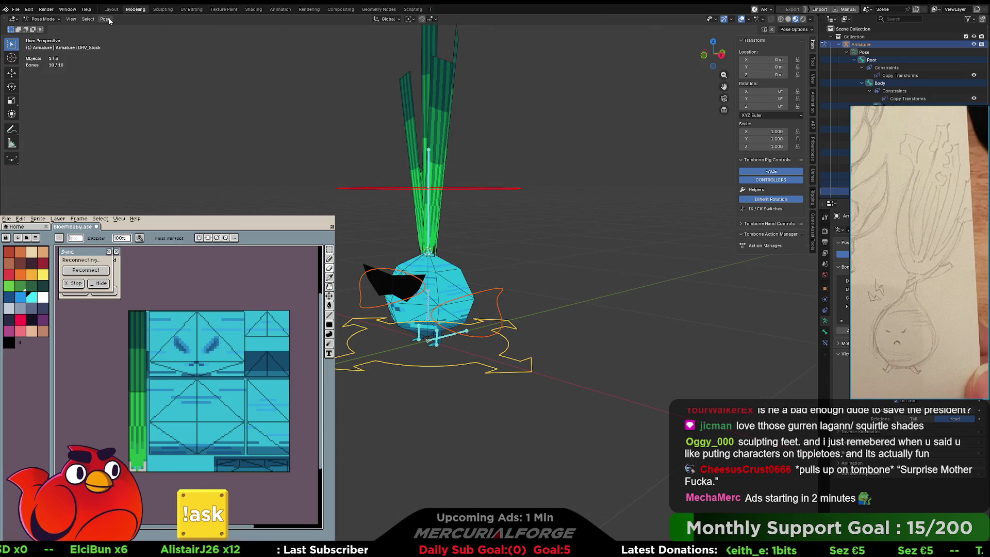
pyautogui.moveTo(106, 19)
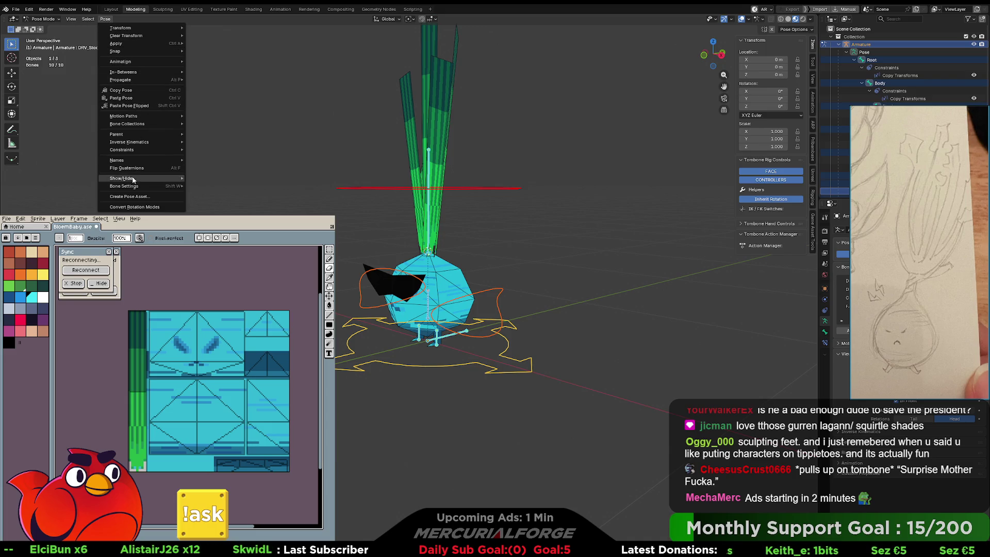
pyautogui.click(146, 209)
pyautogui.press('Escape')
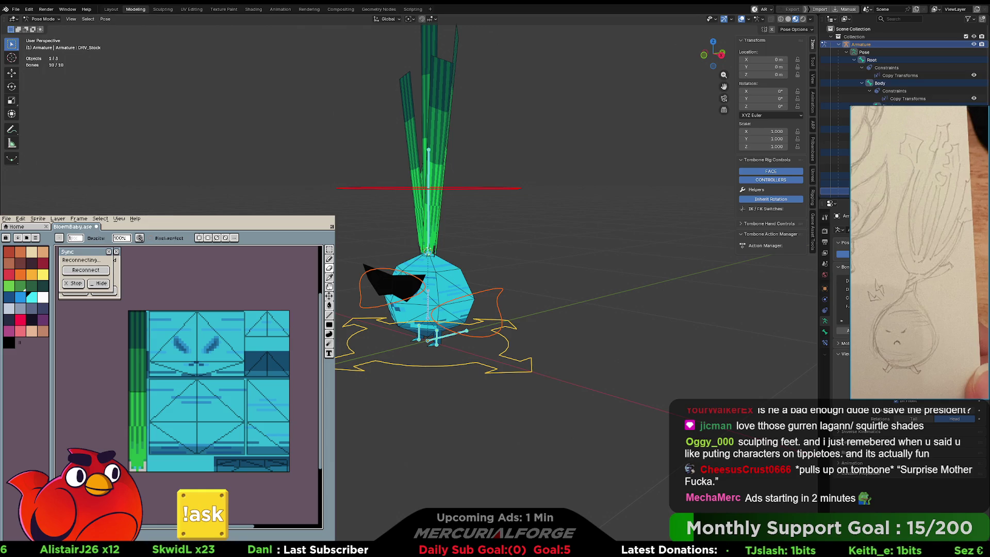
pyautogui.click(598, 289)
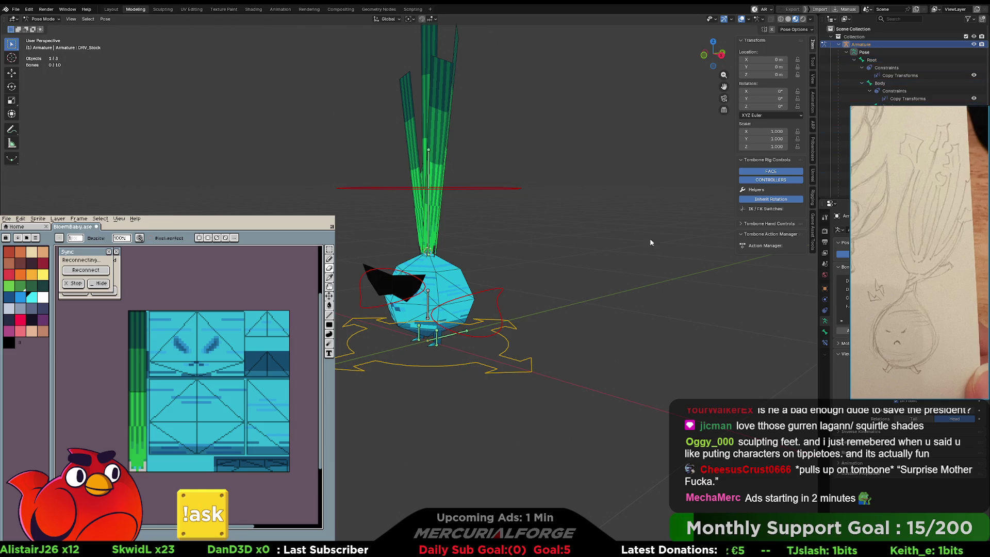
pyautogui.click(495, 291)
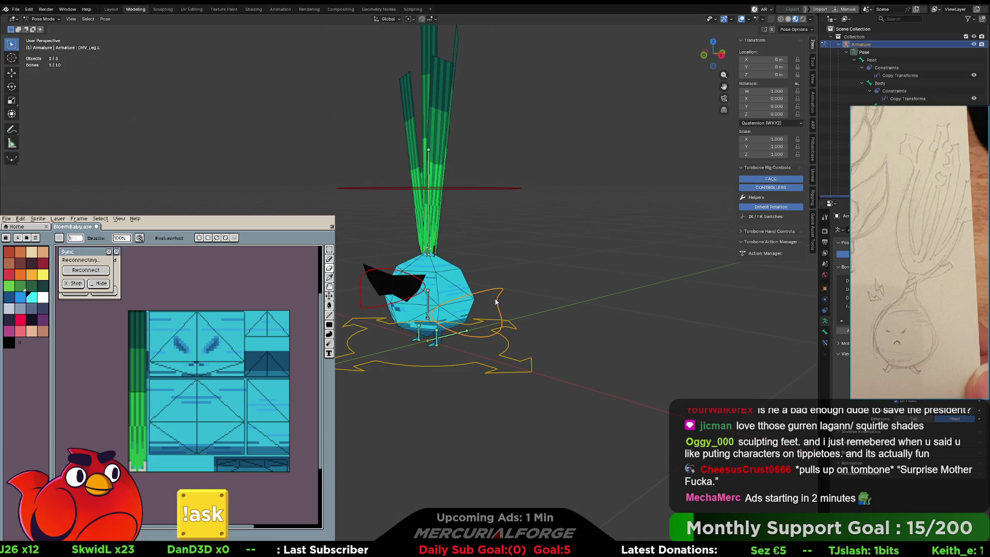
pyautogui.click(494, 188)
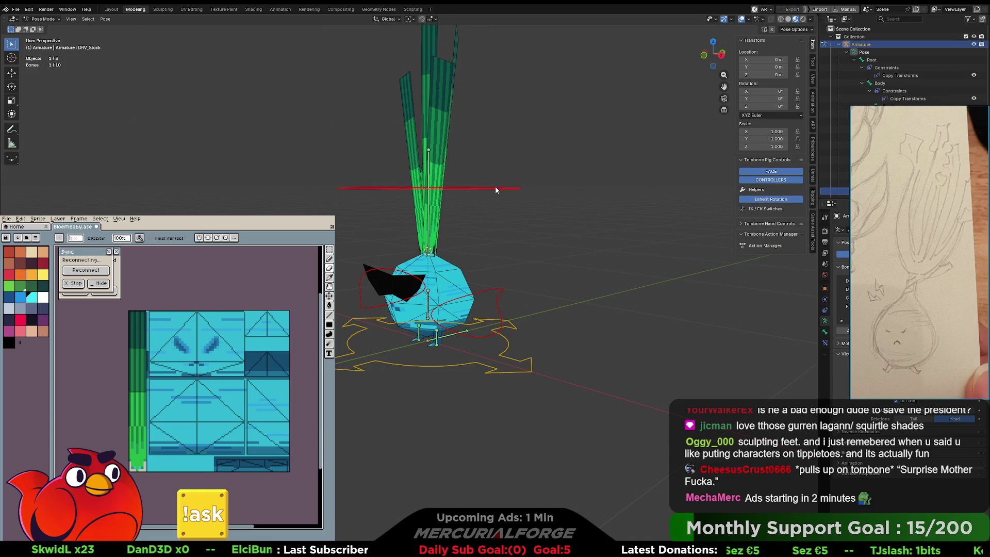
pyautogui.click(489, 292)
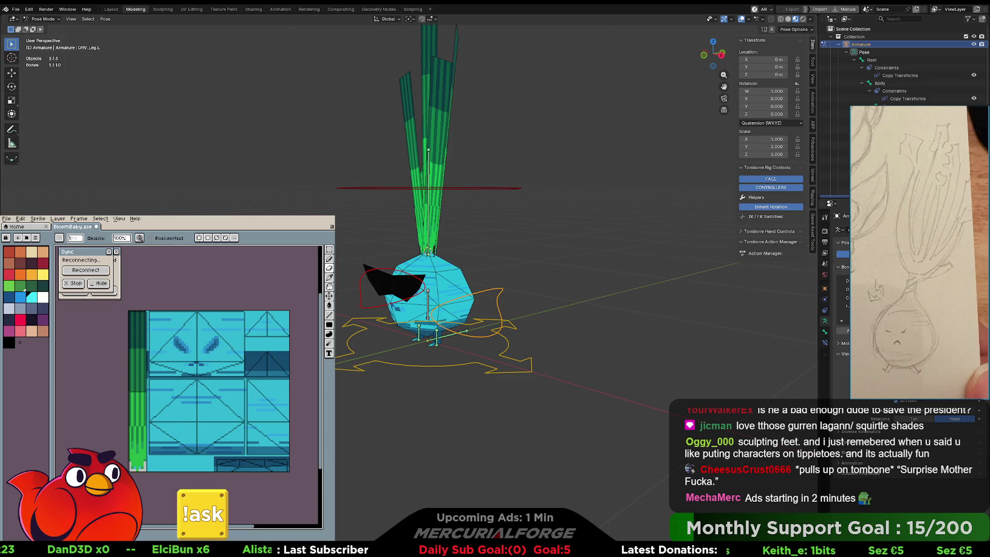
pyautogui.hotkey('alt', 'a')
pyautogui.moveTo(516, 322)
pyautogui.mouseDown(button='middle')
pyautogui.moveTo(639, 329)
pyautogui.moveTo(607, 345)
pyautogui.moveTo(537, 330)
pyautogui.moveTo(526, 324)
pyautogui.moveTo(531, 315)
pyautogui.mouseUp(button='middle')
pyautogui.click(510, 282)
pyautogui.hotkey('ctrl', 'Tab')
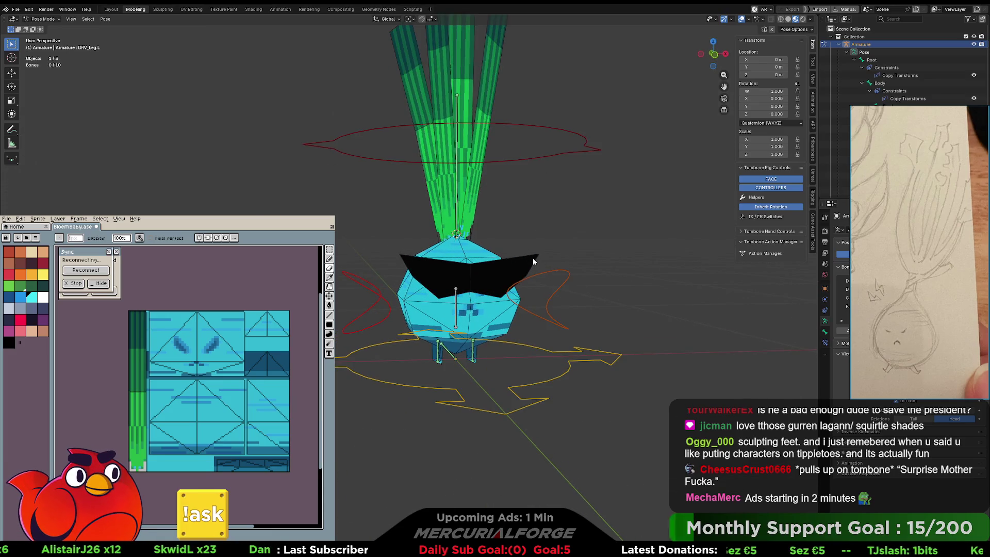
pyautogui.scroll(2, 503, 265)
# Set the transform pivot point to Bounding Box Center.
pyautogui.click(507, 264)
pyautogui.keyDown('shift'); pyautogui.moveTo(507, 264); pyautogui.dragTo(478, 263, button='middle'); pyautogui.keyUp('shift')
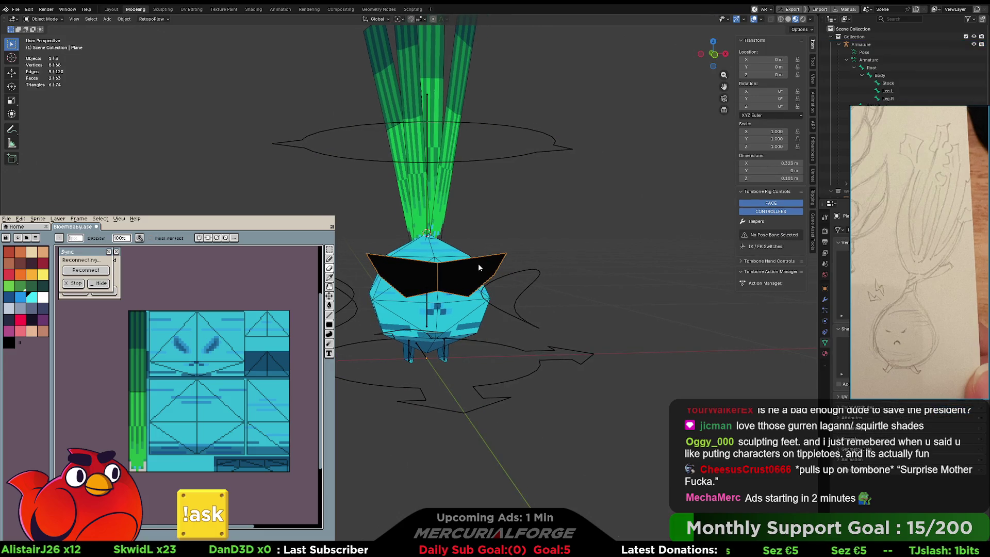
pyautogui.press('s')
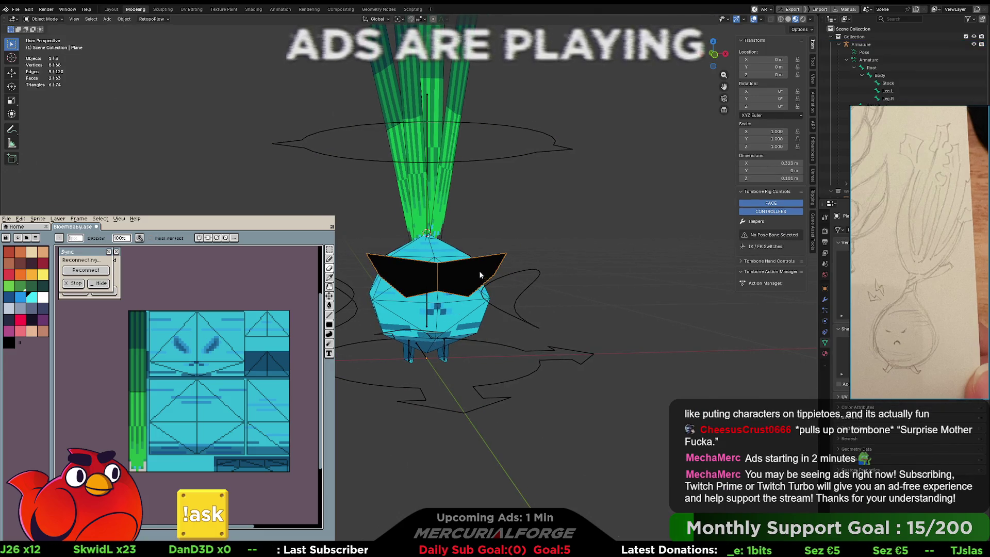
pyautogui.rightClick(461, 285)
pyautogui.press('.')
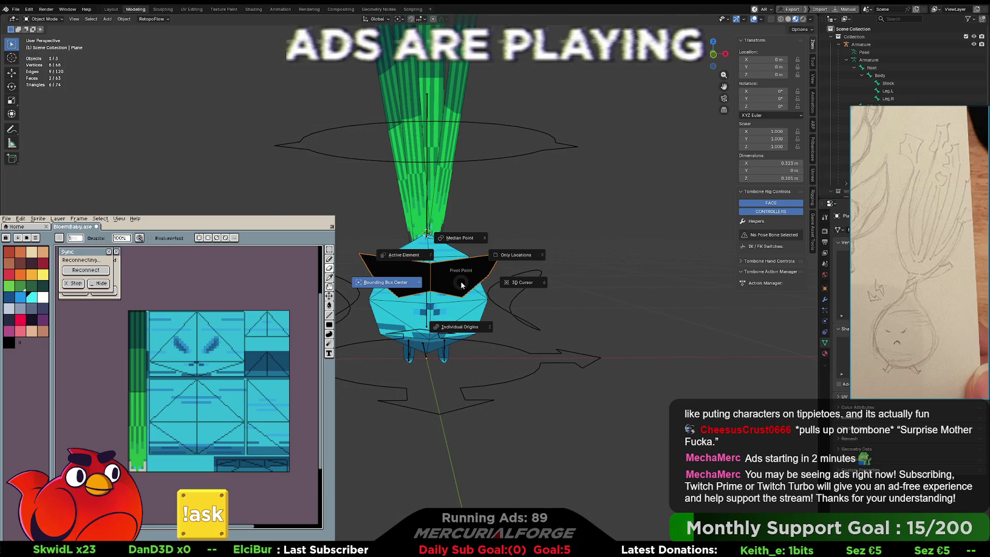
pyautogui.click(409, 285)
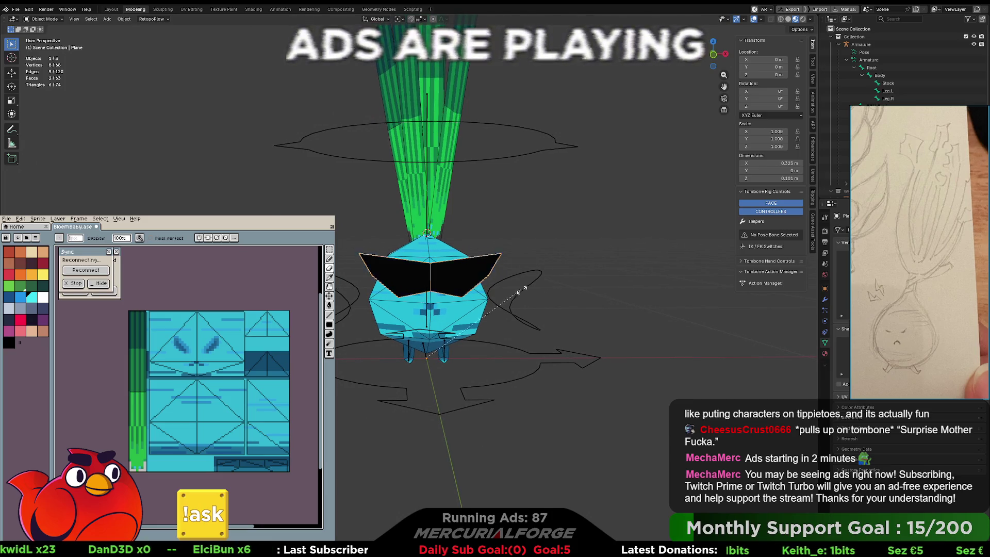
pyautogui.press('s')
pyautogui.rightClick(455, 289)
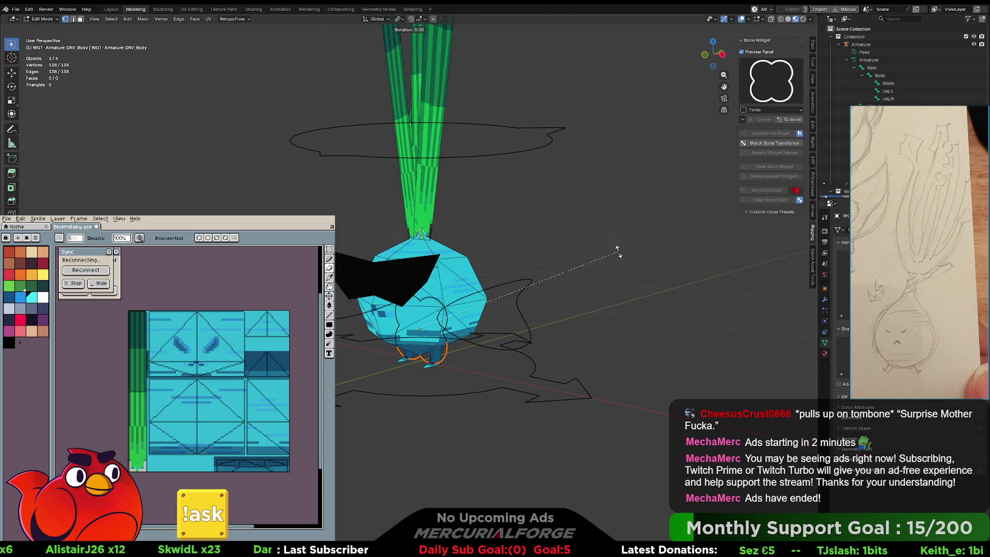
# Rotate the body widget 90° on X and scale it into a larger ring.
pyautogui.write('x')
pyautogui.write('90')
pyautogui.press('Return')
pyautogui.press('s')
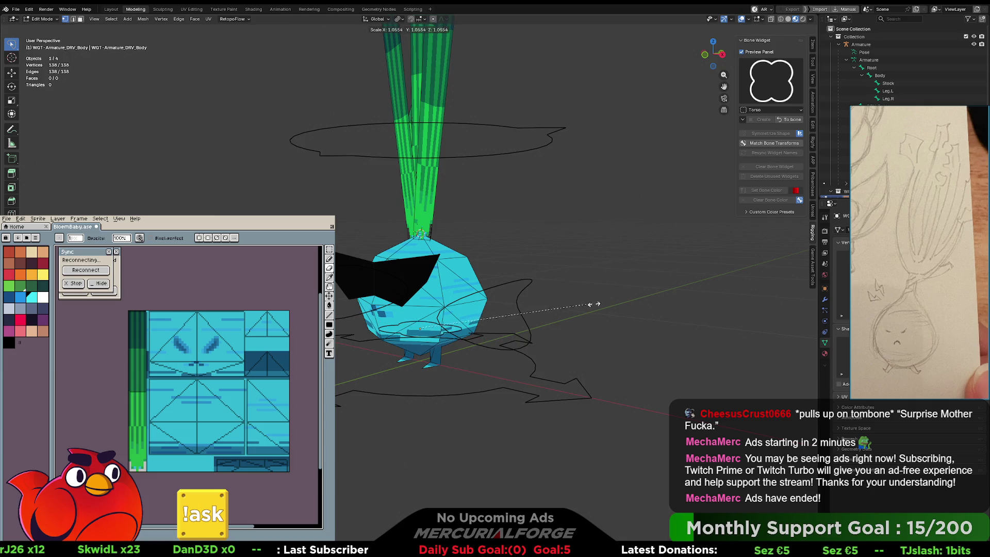
pyautogui.click(787, 315)
pyautogui.moveTo(517, 306)
pyautogui.mouseDown(button='middle')
pyautogui.moveTo(640, 329)
pyautogui.moveTo(609, 307)
pyautogui.moveTo(555, 344)
pyautogui.mouseUp(button='middle')
pyautogui.click(608, 307)
# Leave widget editing and put the onion's armature back into Pose Mode.
pyautogui.hotkey('ctrl', 'Tab')
pyautogui.click(556, 345)
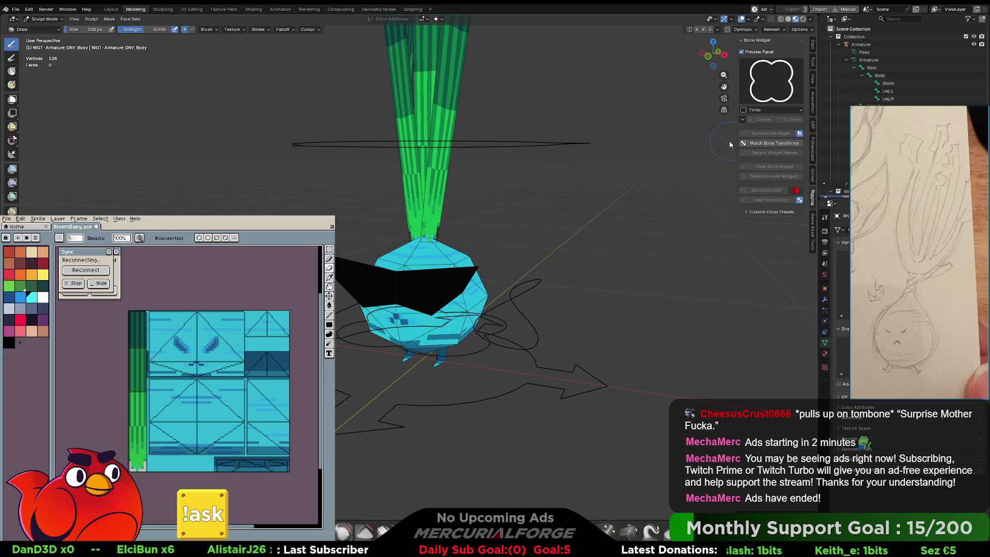
pyautogui.hotkey('ctrl', 'Tab')
pyautogui.hotkey('ctrl', 'Tab')
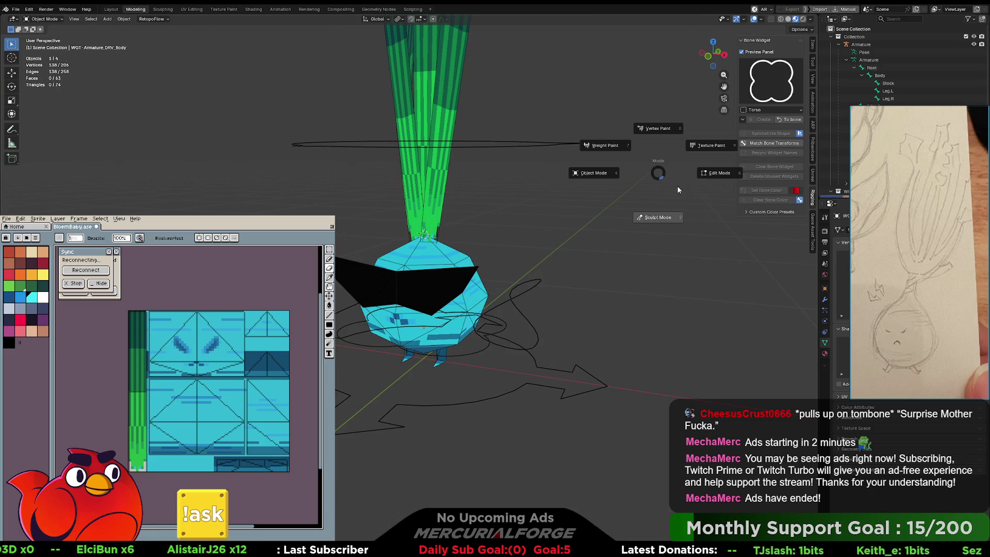
pyautogui.click(625, 176)
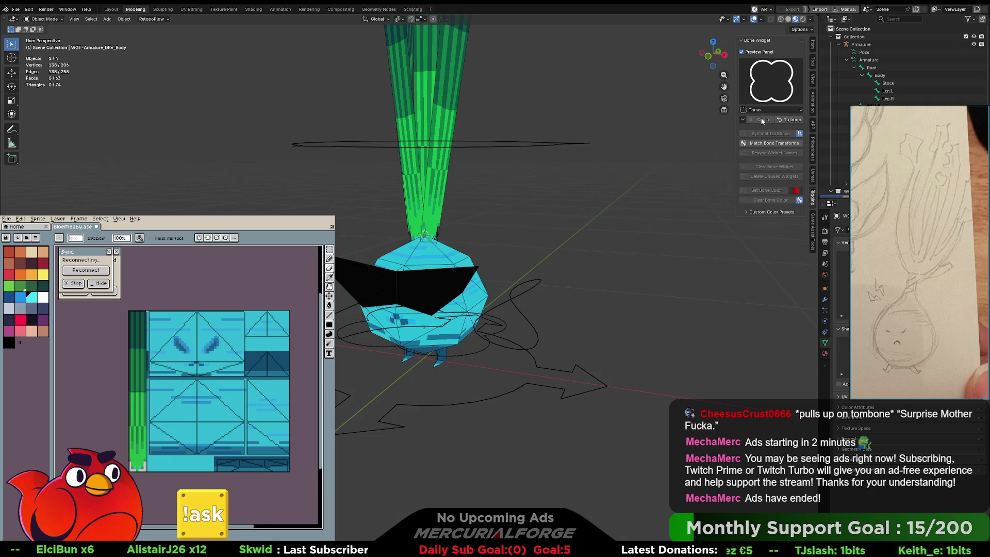
pyautogui.click(539, 282)
pyautogui.hotkey('ctrl', 'Tab')
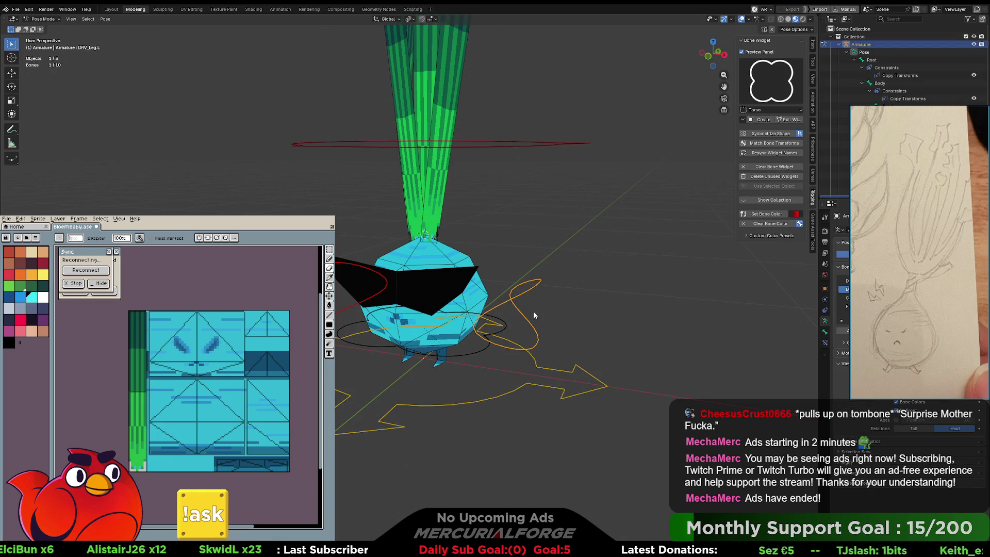
# Give the DRV_Body bone a green bone colour.
pyautogui.click(493, 332)
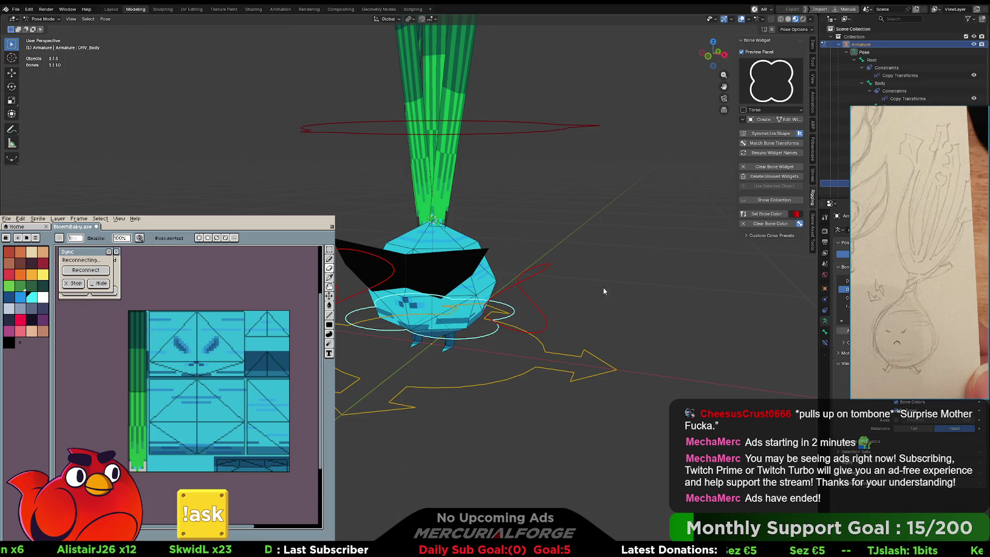
pyautogui.click(795, 217)
pyautogui.click(826, 228)
pyautogui.click(768, 217)
pyautogui.click(657, 271)
# Hide the mesh wireframe overlay in Viewport Overlays.
pyautogui.moveTo(593, 291); pyautogui.dragTo(577, 295, button='middle')
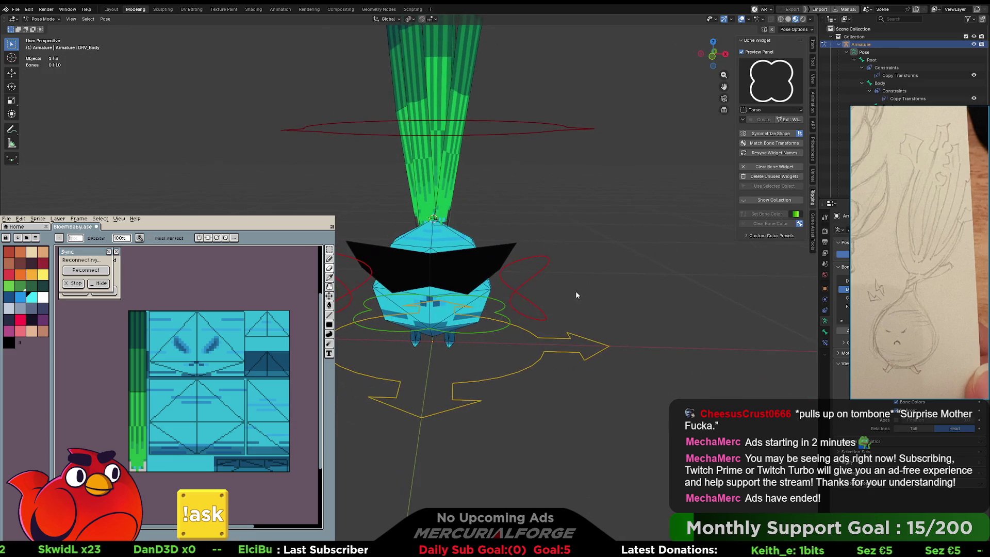
pyautogui.moveTo(688, 297)
pyautogui.mouseDown(button='middle')
pyautogui.moveTo(620, 274)
pyautogui.moveTo(690, 260)
pyautogui.mouseUp(button='middle')
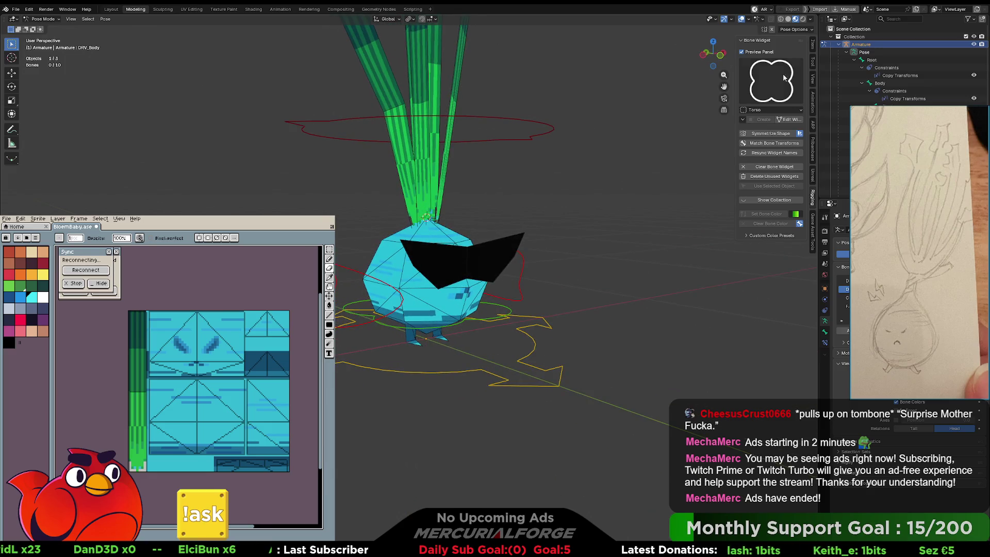
pyautogui.click(748, 20)
pyautogui.click(698, 158)
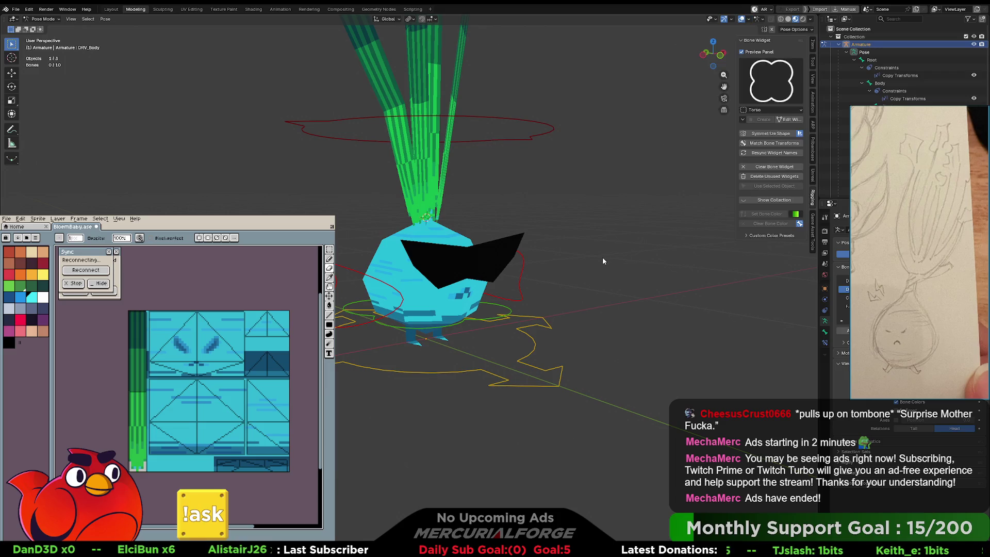
pyautogui.moveTo(621, 274); pyautogui.dragTo(572, 278, button='middle')
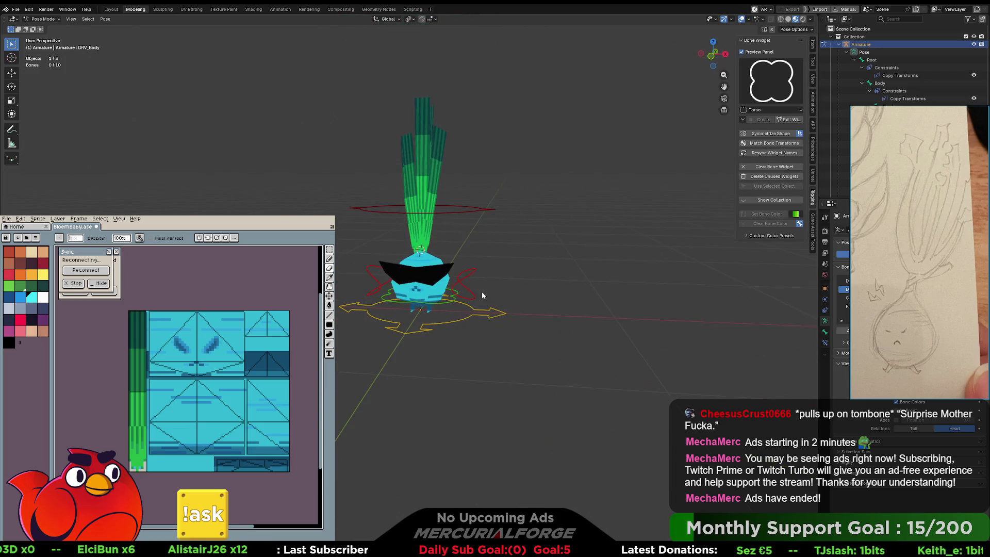
pyautogui.scroll(2, 464, 304)
# Test-move the body bone, sliding it to the left, then switch to Unreal Engine.
pyautogui.click(432, 320)
pyautogui.scroll(3, 456, 313)
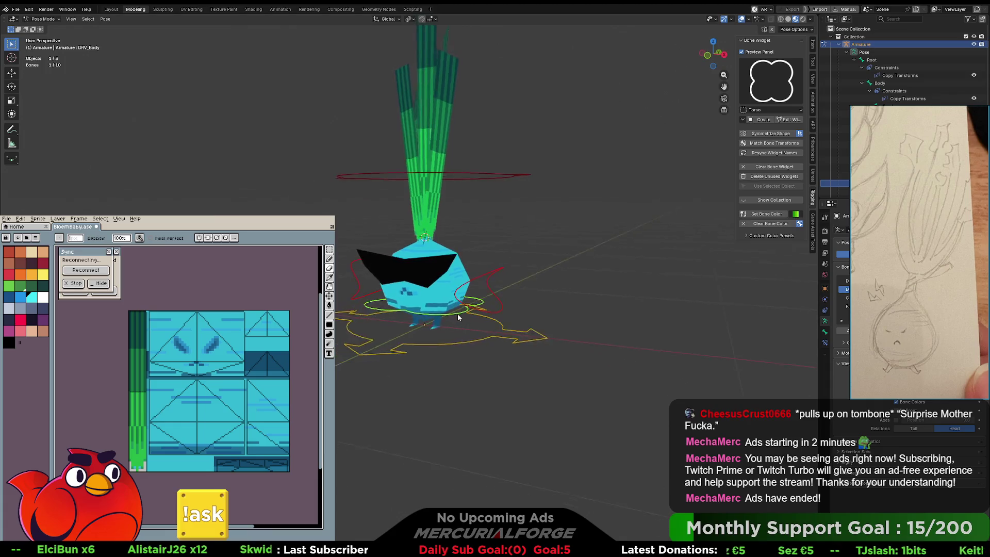
pyautogui.press('g')
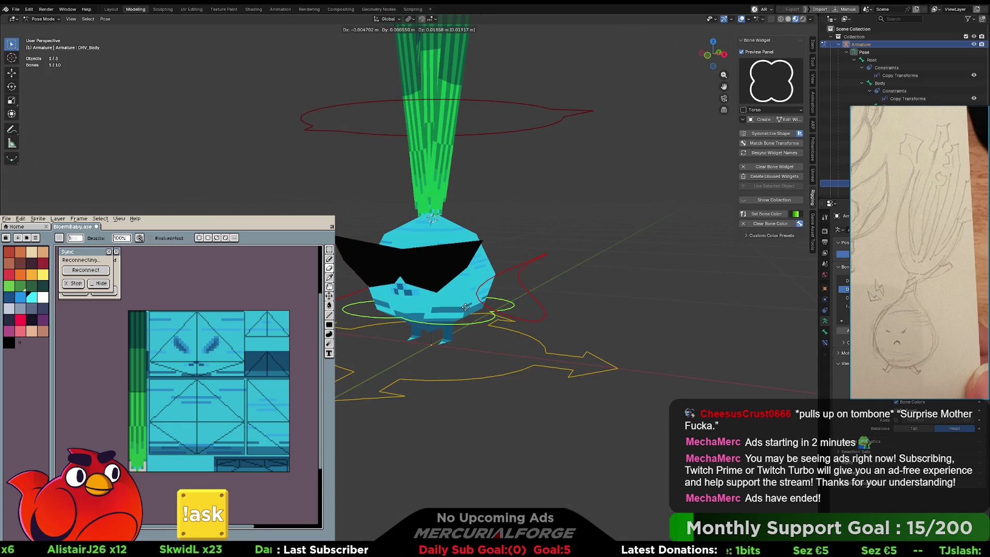
pyautogui.rightClick(464, 306)
pyautogui.moveTo(463, 307)
pyautogui.mouseDown(button='middle')
pyautogui.moveTo(450, 295)
pyautogui.moveTo(463, 296)
pyautogui.mouseUp(button='middle')
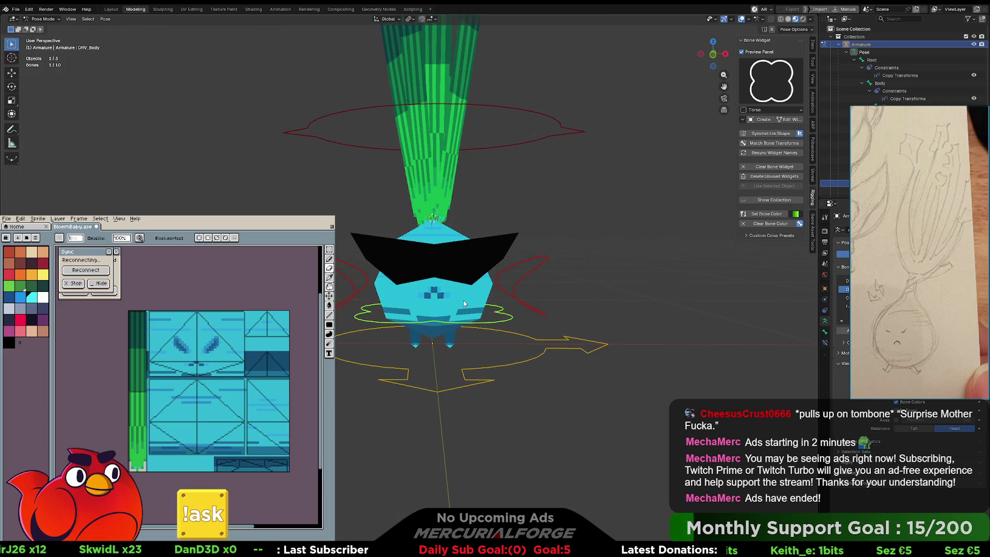
pyautogui.moveTo(491, 320); pyautogui.dragTo(508, 310, button='middle')
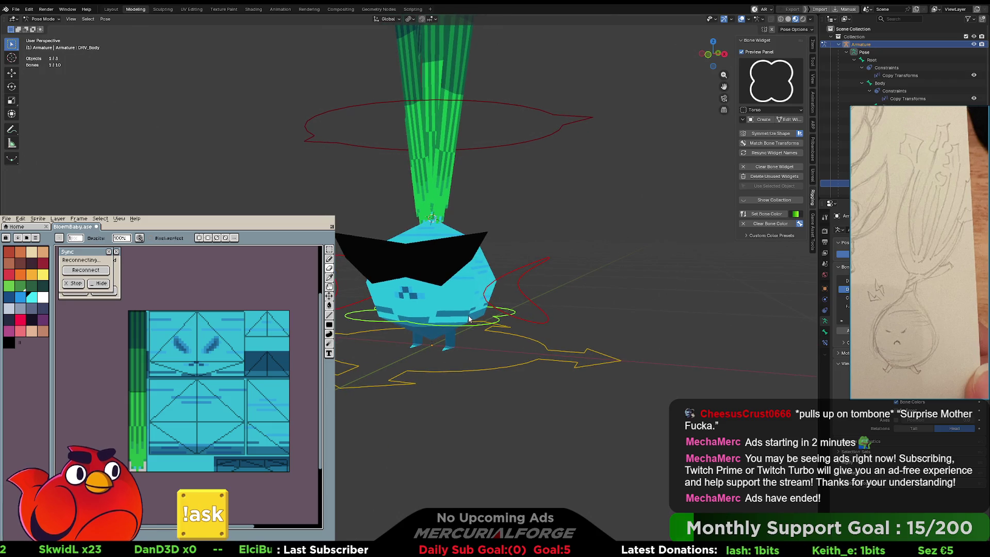
pyautogui.press('g')
pyautogui.moveTo(527, 295); pyautogui.dragTo(439, 284)
pyautogui.click(474, 312)
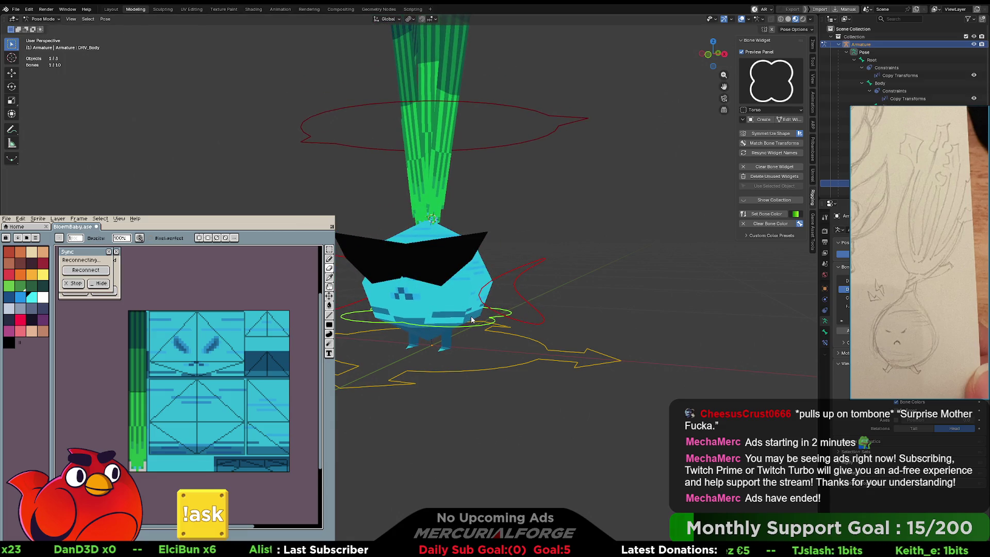
pyautogui.moveTo(476, 311)
pyautogui.mouseDown(button='middle')
pyautogui.moveTo(557, 307)
pyautogui.moveTo(497, 301)
pyautogui.mouseUp(button='middle')
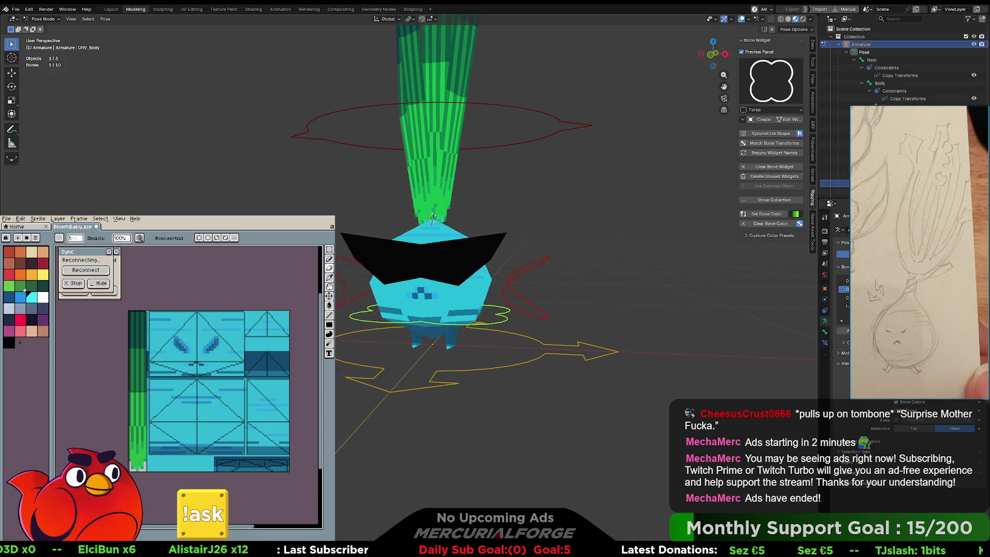
pyautogui.hotkey('alt', 'Tab')
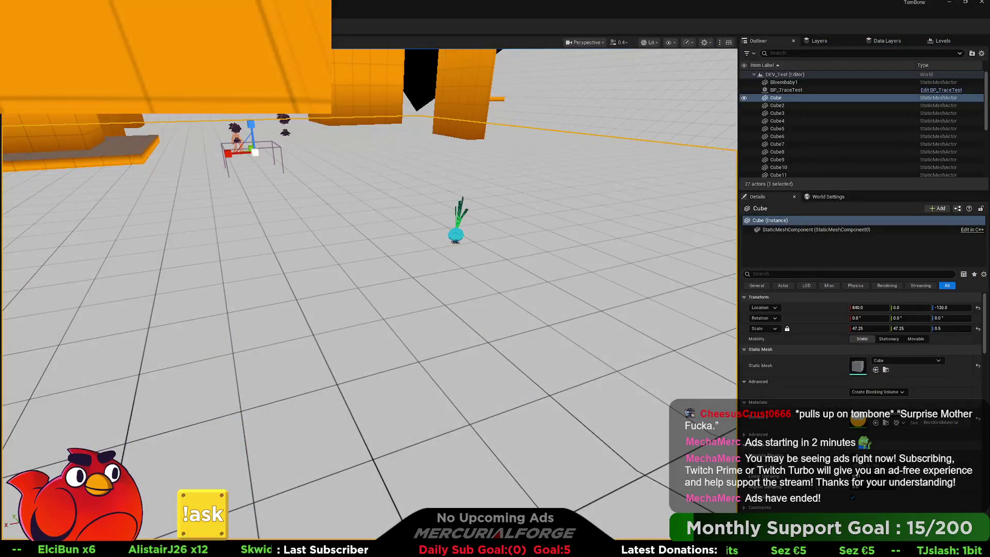
# Start Play In Editor with Alt+P and run the player character forward.
pyautogui.hotkey('alt', 'p')
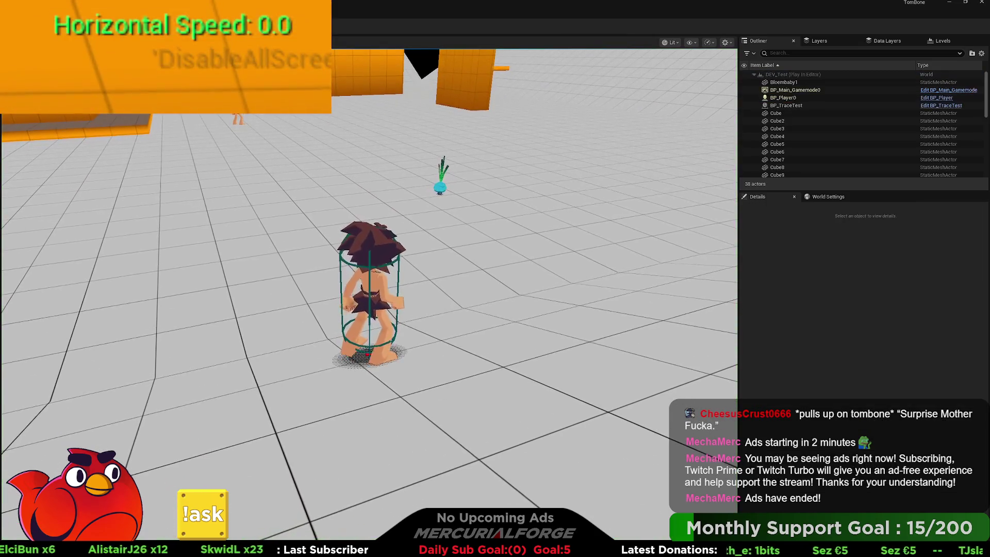
pyautogui.press('w')
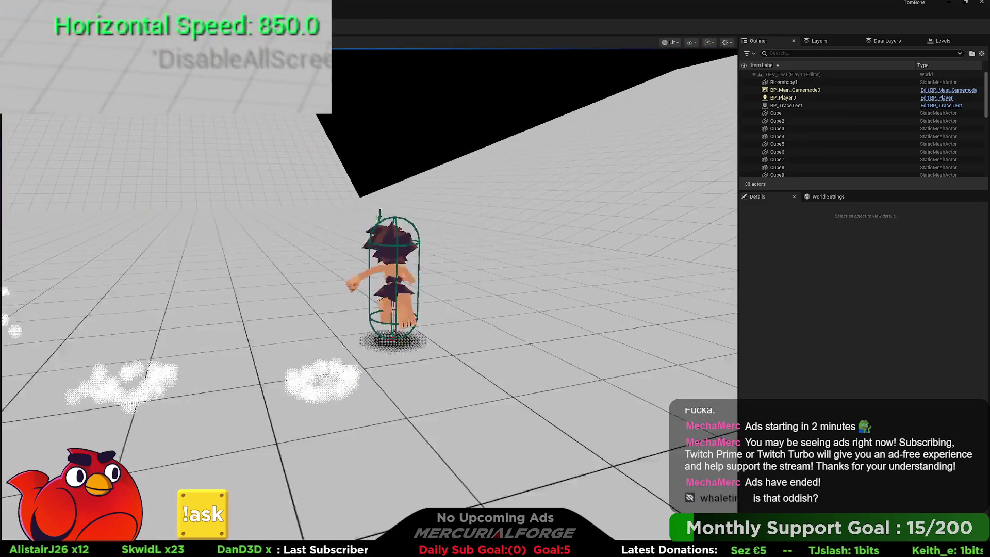
# Run the character forward, launch it into the air three times, then stop with Escape.
pyautogui.press('w')
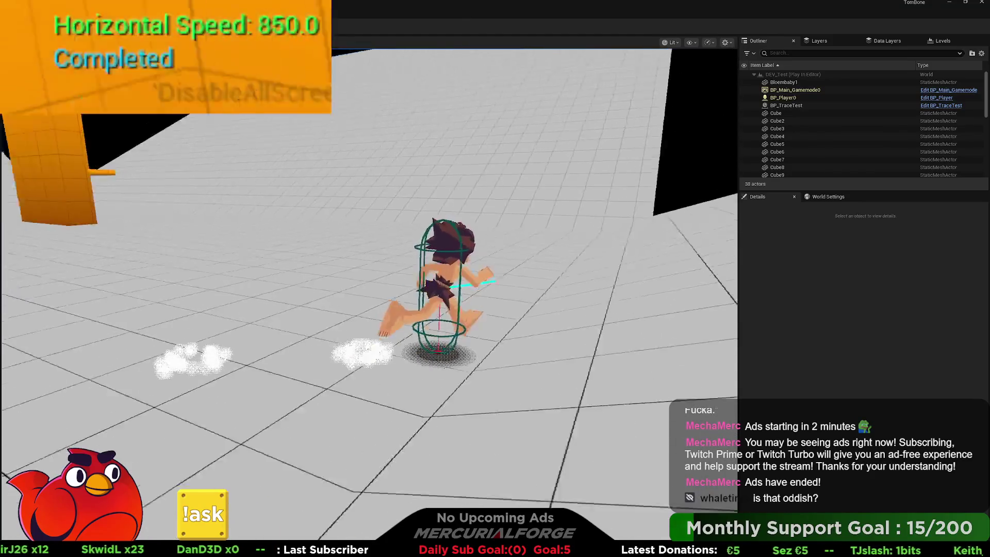
pyautogui.press('w')
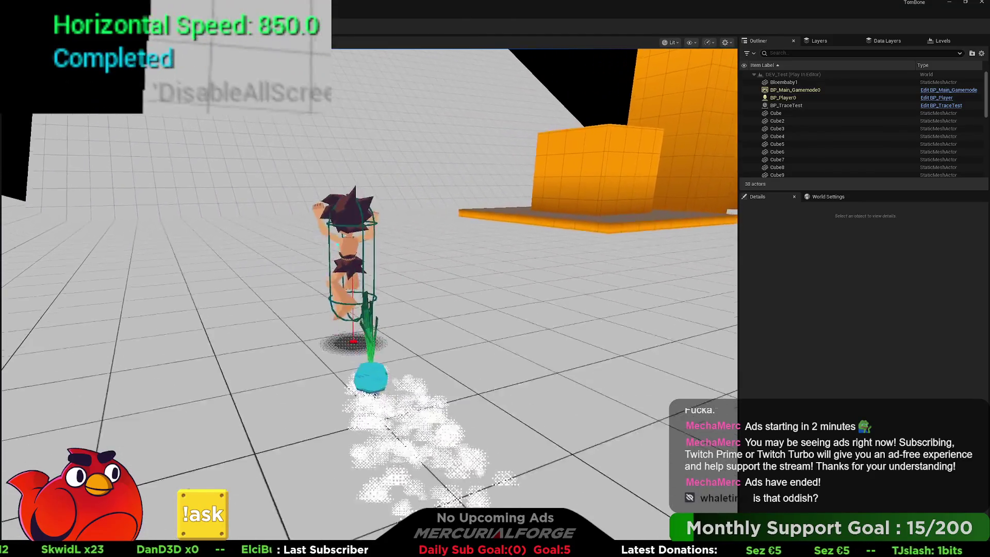
pyautogui.press('w')
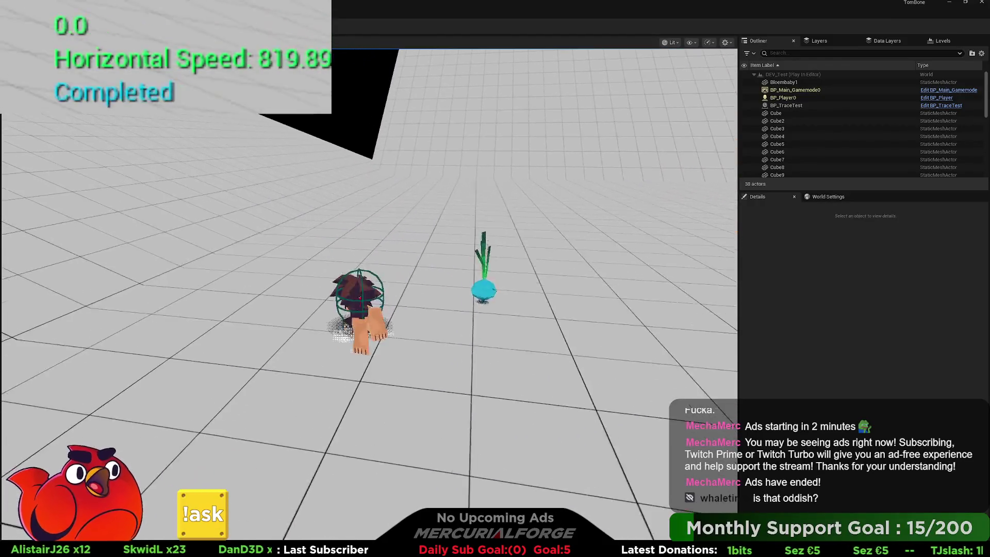
pyautogui.press('space')
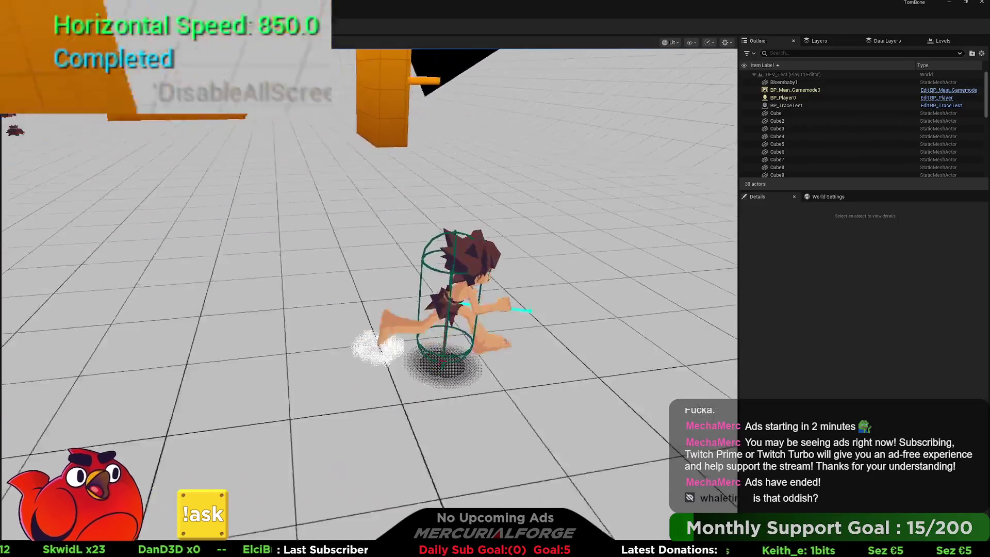
pyautogui.press('space')
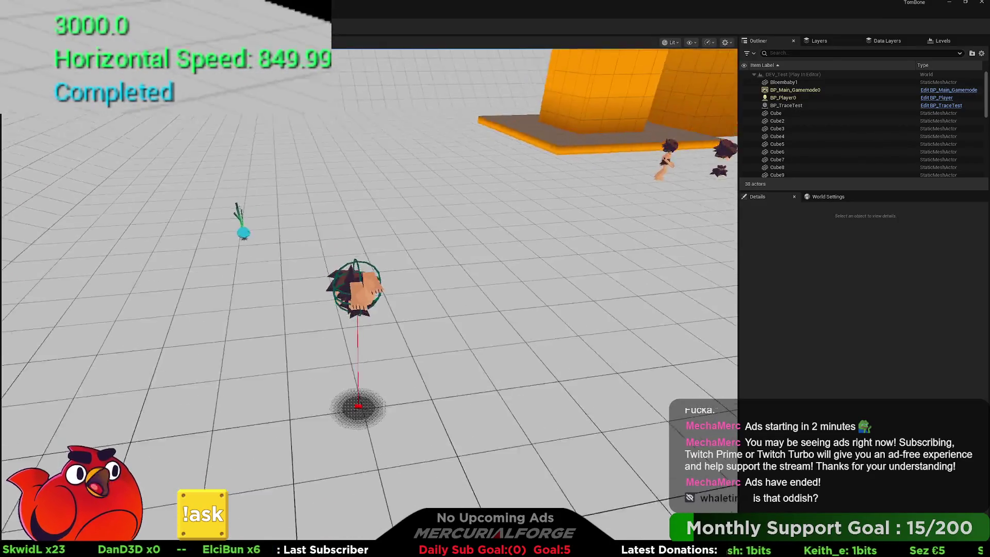
pyautogui.press('space')
pyautogui.press('w')
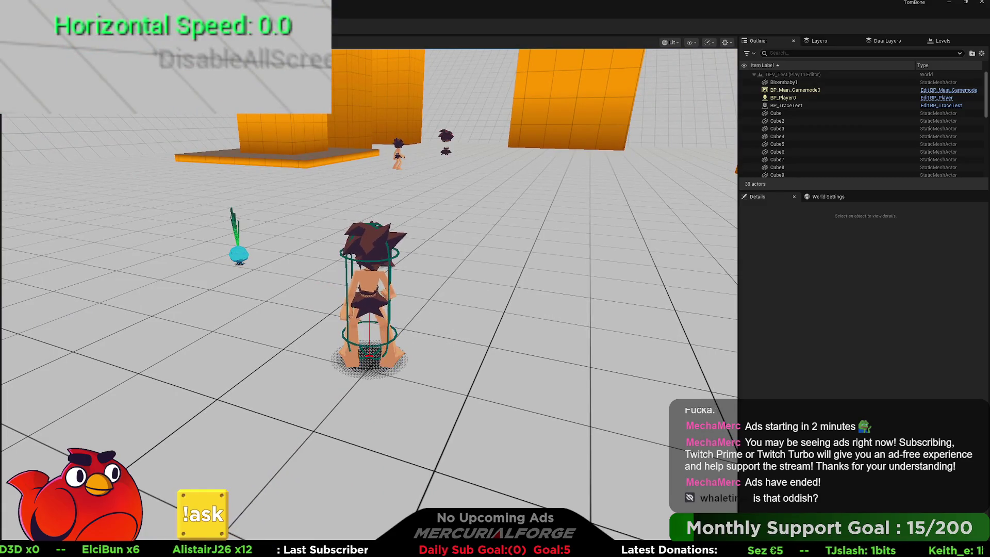
pyautogui.press('Escape')
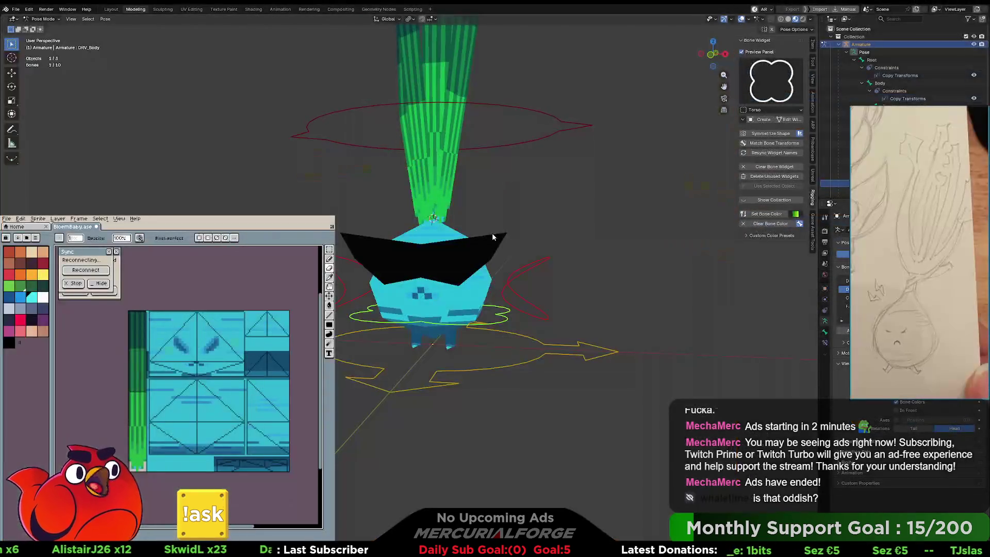
# Rotate the onion's body bone and shift it slightly to tilt the posed onion.
pyautogui.moveTo(494, 198)
pyautogui.mouseDown(button='middle')
pyautogui.moveTo(552, 194)
pyautogui.moveTo(468, 205)
pyautogui.mouseUp(button='middle')
pyautogui.scroll(5, 490, 287)
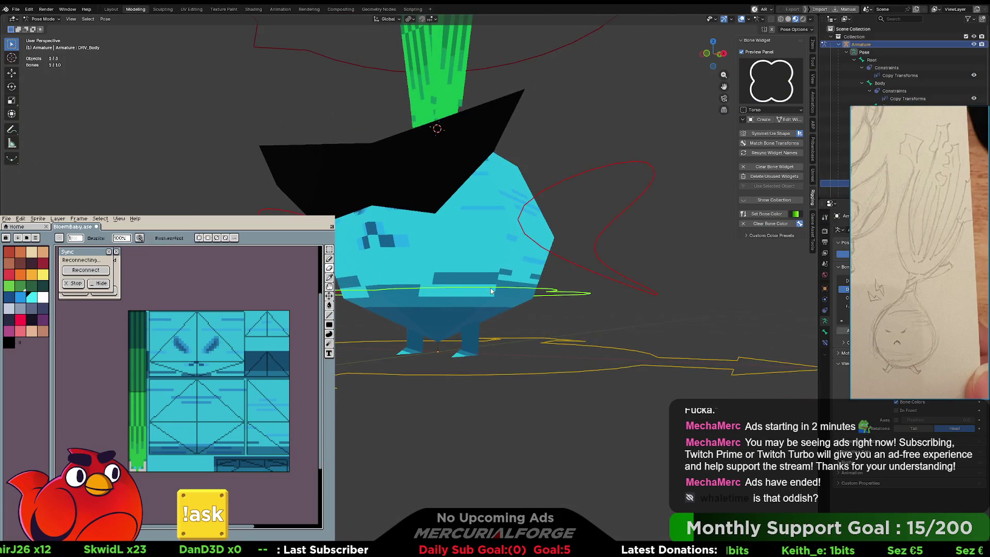
pyautogui.press('r')
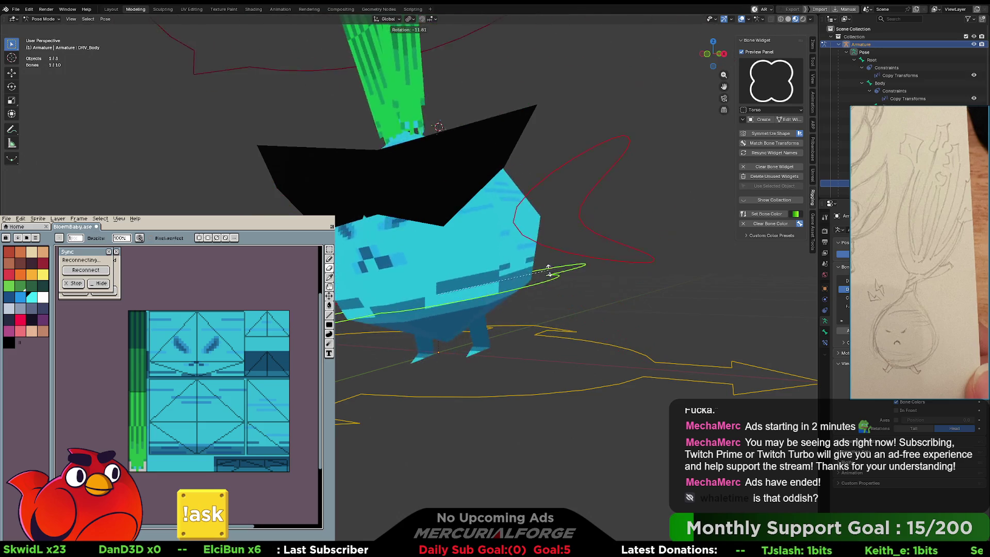
pyautogui.click(510, 324)
pyautogui.moveTo(505, 329)
pyautogui.keyDown('shift'); pyautogui.mouseDown(button='middle')
pyautogui.moveTo(512, 298)
pyautogui.moveTo(501, 294)
pyautogui.mouseUp(button='middle'); pyautogui.keyUp('shift')
pyautogui.press('g')
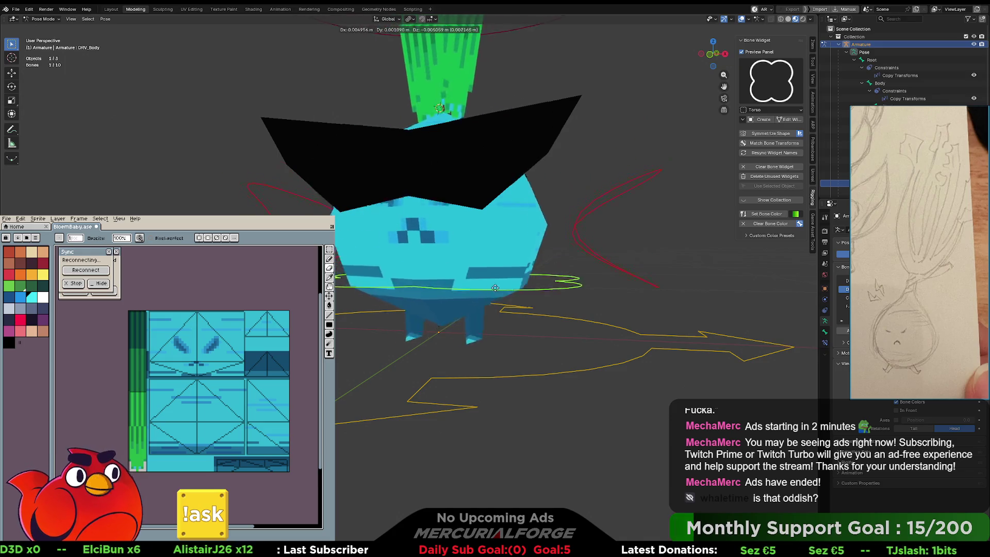
pyautogui.click(496, 286)
pyautogui.hotkey('alt', 'a')
pyautogui.moveTo(496, 286)
pyautogui.mouseDown(button='middle')
pyautogui.moveTo(446, 186)
pyautogui.moveTo(518, 196)
pyautogui.moveTo(548, 178)
pyautogui.moveTo(526, 253)
pyautogui.moveTo(507, 240)
pyautogui.mouseUp(button='middle')
# In Object Mode, move the black sunglasses plane over the onion's eyes.
pyautogui.hotkey('ctrl', 'Tab')
pyautogui.click(534, 243)
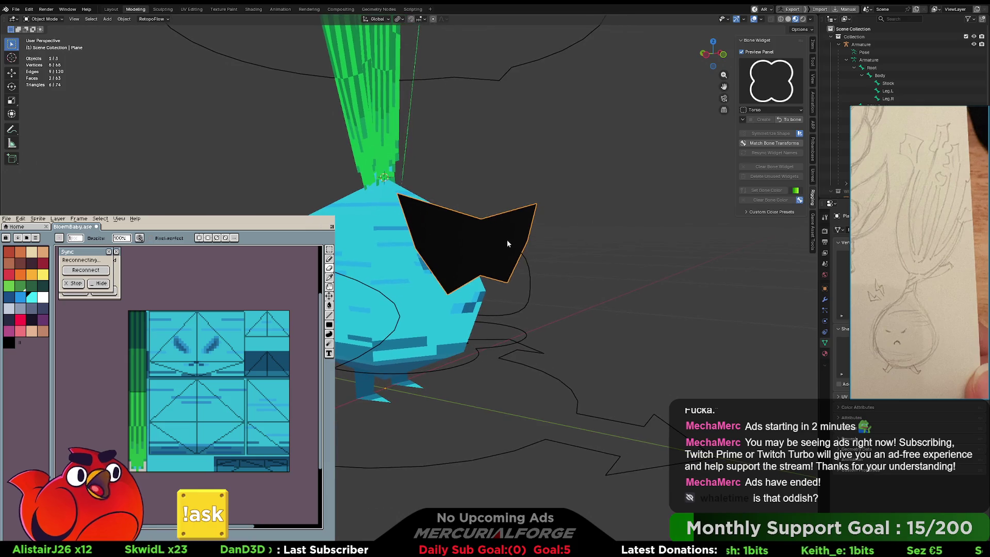
pyautogui.press('g')
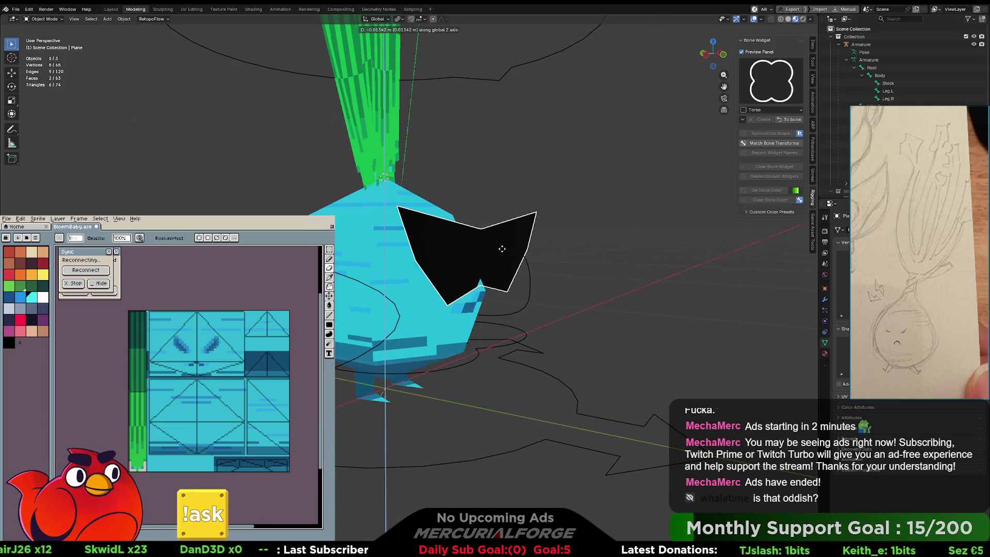
pyautogui.click(515, 262)
pyautogui.moveTo(514, 262); pyautogui.dragTo(511, 261, button='middle')
pyautogui.press('g')
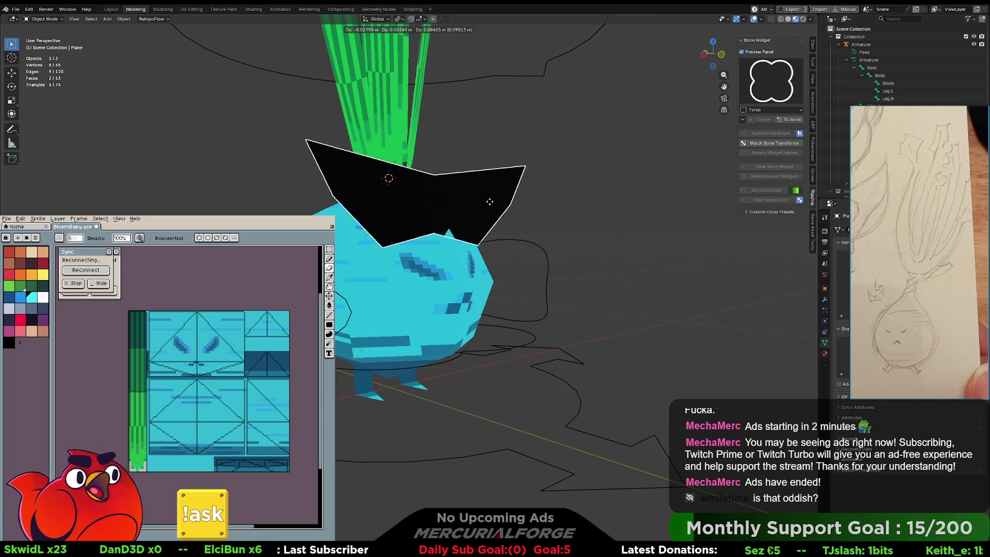
pyautogui.click(536, 226)
pyautogui.moveTo(536, 227)
pyautogui.mouseDown(button='middle')
pyautogui.moveTo(464, 219)
pyautogui.moveTo(525, 232)
pyautogui.moveTo(493, 243)
pyautogui.moveTo(588, 236)
pyautogui.moveTo(548, 179)
pyautogui.moveTo(517, 196)
pyautogui.moveTo(475, 194)
pyautogui.mouseUp(button='middle')
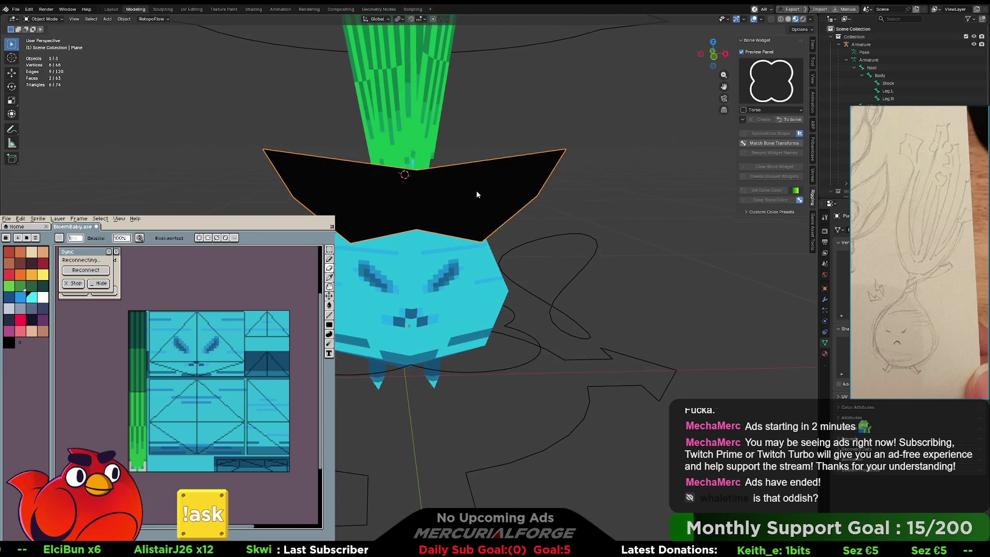
pyautogui.press('g')
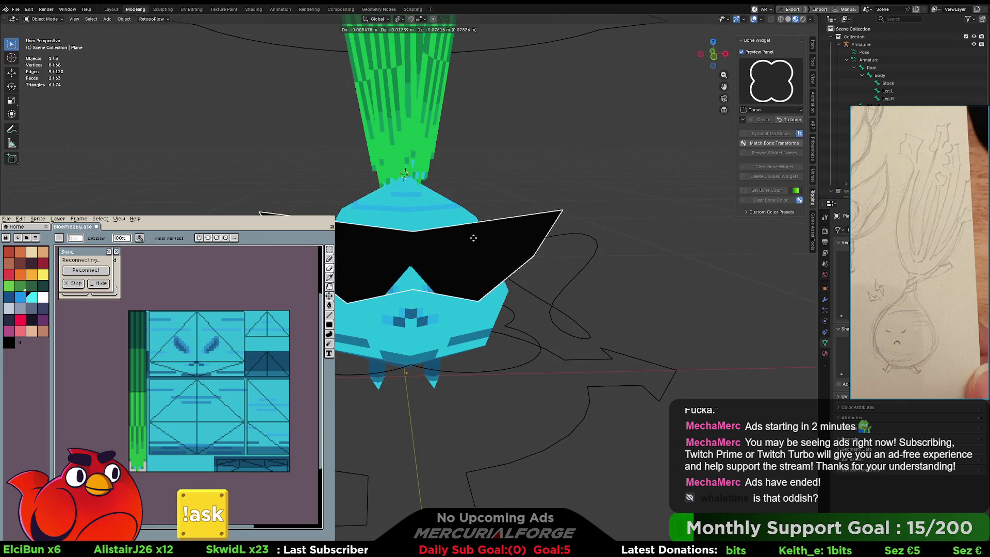
pyautogui.click(474, 246)
# Check the onion from several angles and nudge the sunglasses slightly upward.
pyautogui.click(666, 251)
pyautogui.moveTo(624, 256)
pyautogui.mouseDown(button='middle')
pyautogui.moveTo(592, 254)
pyautogui.moveTo(587, 242)
pyautogui.moveTo(566, 283)
pyautogui.moveTo(540, 280)
pyautogui.mouseUp(button='middle')
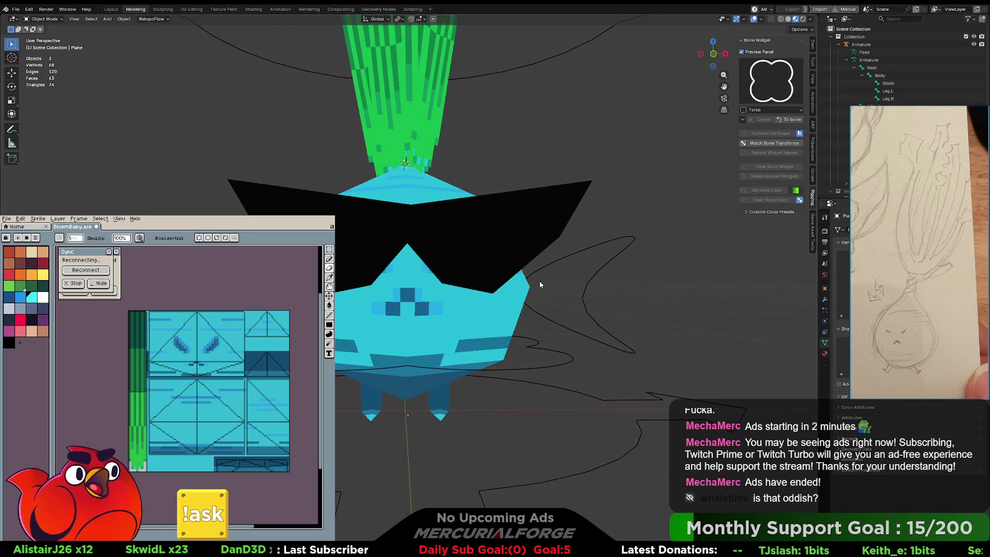
pyautogui.moveTo(473, 320)
pyautogui.mouseDown(button='middle')
pyautogui.moveTo(484, 326)
pyautogui.moveTo(478, 316)
pyautogui.mouseUp(button='middle')
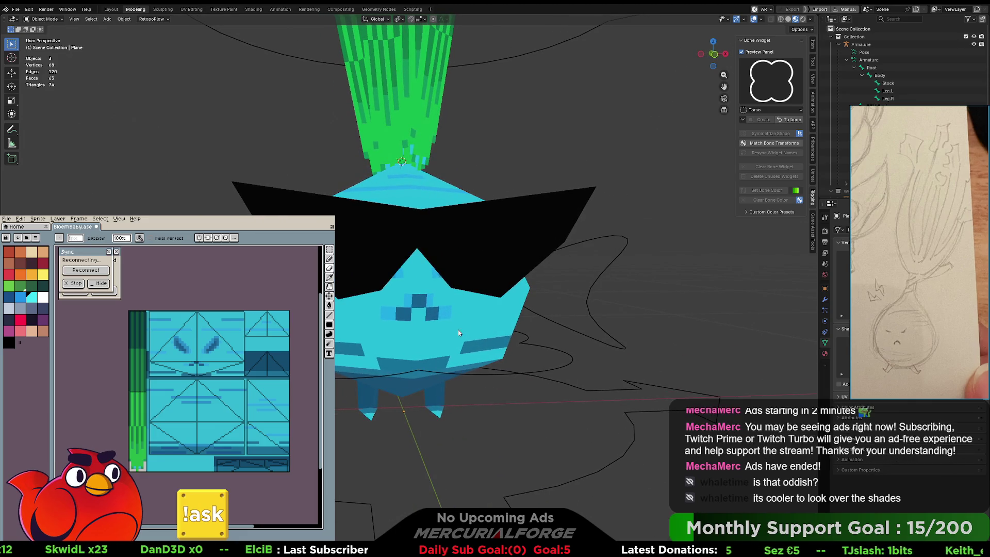
pyautogui.moveTo(471, 318)
pyautogui.mouseDown(button='middle')
pyautogui.moveTo(413, 315)
pyautogui.moveTo(493, 315)
pyautogui.moveTo(466, 318)
pyautogui.mouseUp(button='middle')
pyautogui.scroll(-5, 466, 319)
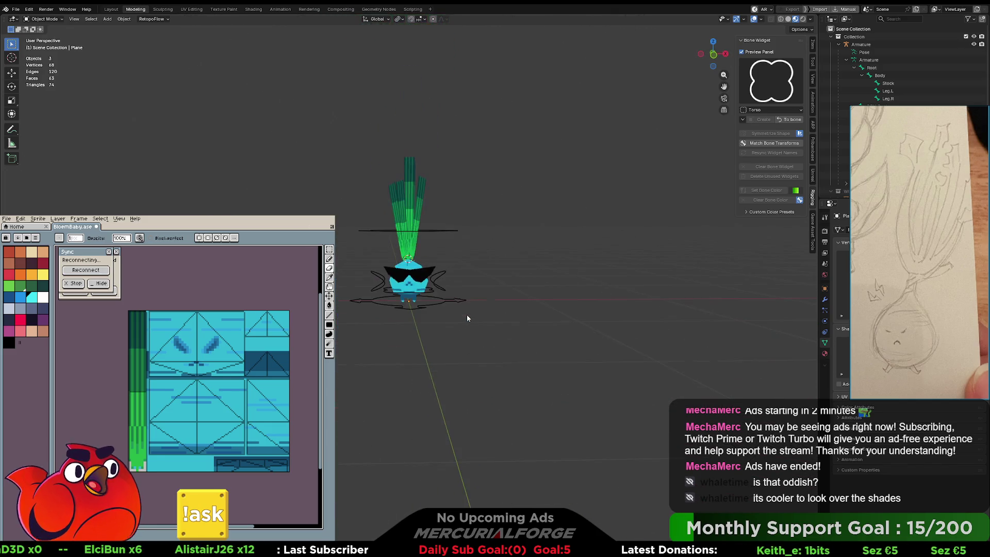
pyautogui.scroll(10, 467, 318)
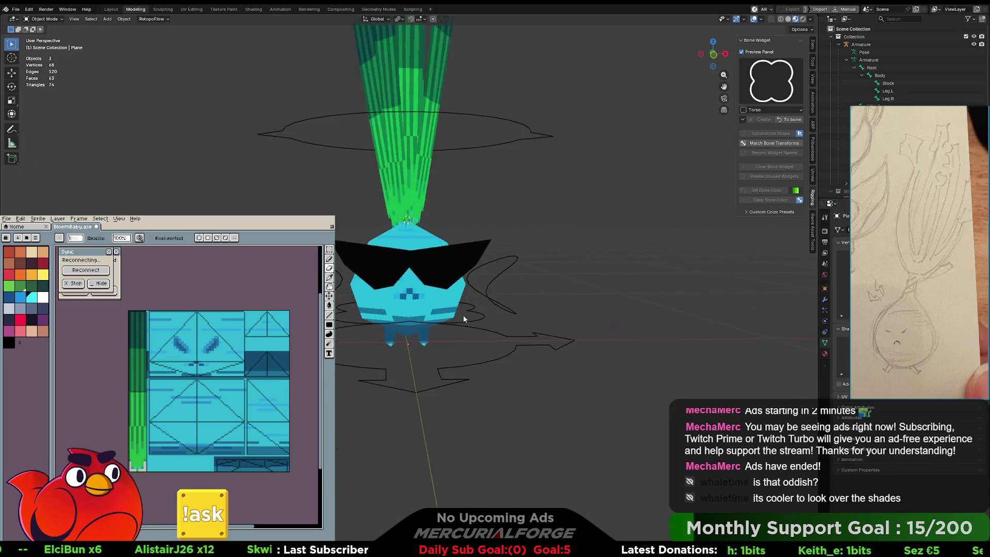
pyautogui.moveTo(542, 319)
pyautogui.mouseDown(button='middle')
pyautogui.moveTo(348, 315)
pyautogui.moveTo(450, 311)
pyautogui.mouseUp(button='middle')
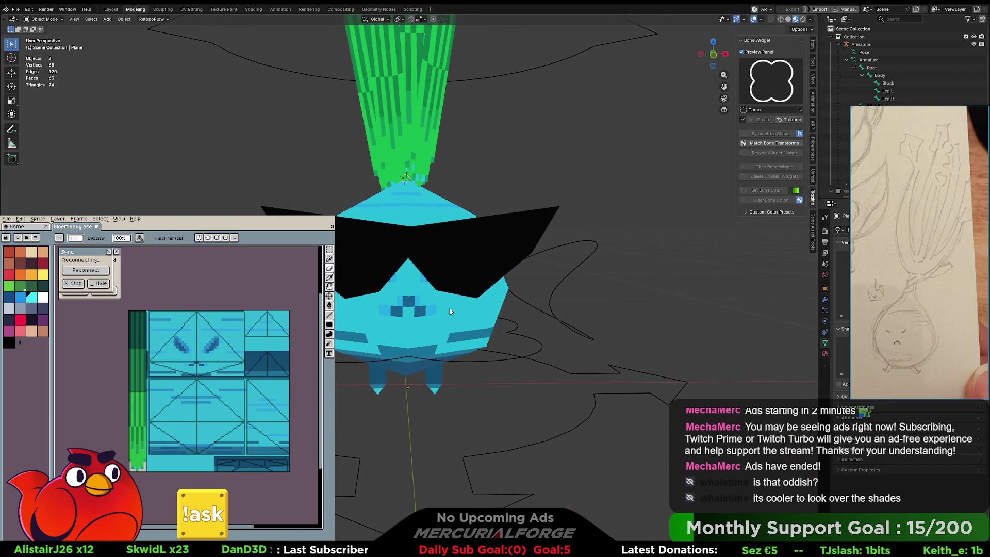
pyautogui.click(463, 276)
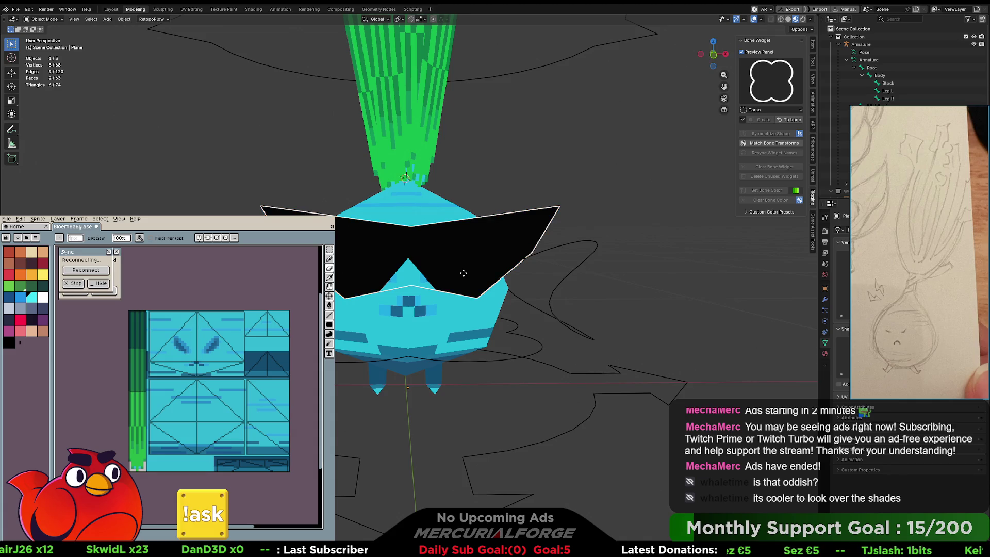
pyautogui.press('g')
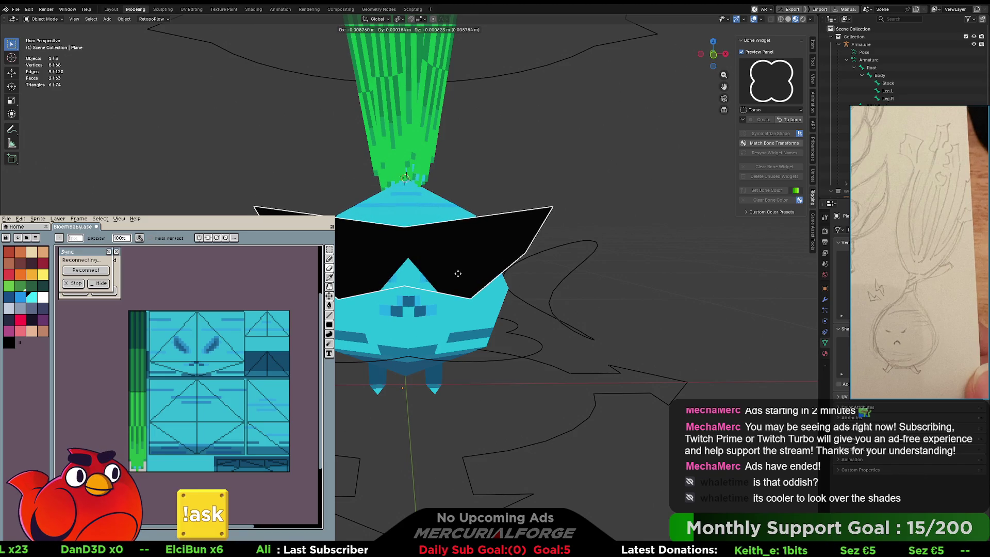
pyautogui.click(460, 276)
# Set the sunglasses' Location X to 0 m in the Item tab.
pyautogui.click(813, 46)
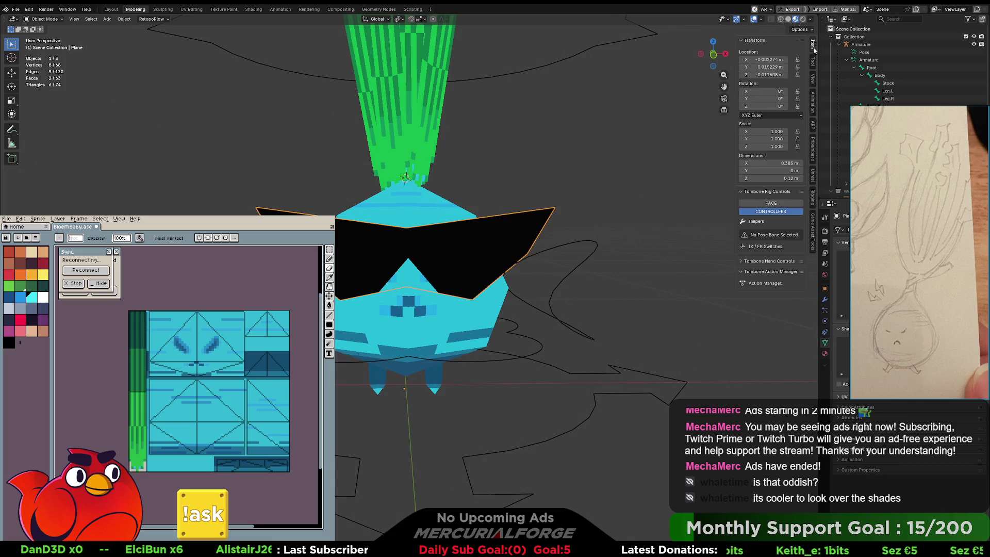
pyautogui.moveTo(769, 75)
pyautogui.mouseDown()
pyautogui.moveTo(781, 75)
pyautogui.moveTo(769, 74)
pyautogui.moveTo(784, 59)
pyautogui.moveTo(720, 55)
pyautogui.mouseUp()
pyautogui.click(769, 59)
pyautogui.write('0')
pyautogui.press('Return')
pyautogui.click(633, 235)
# Inspect the onion with centred sunglasses from several angles, then switch to Unreal Engine.
pyautogui.press('`')
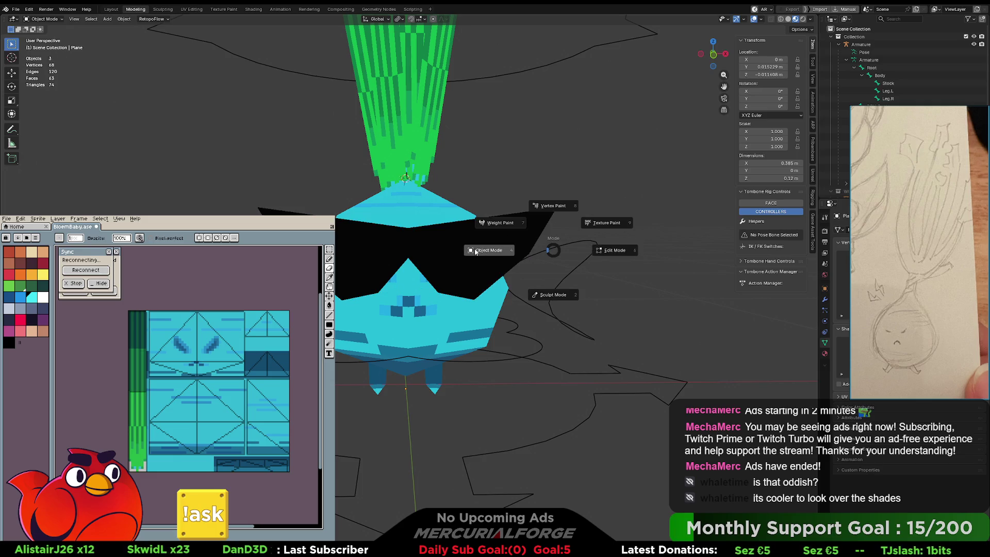
pyautogui.moveTo(579, 235)
pyautogui.mouseDown(button='middle')
pyautogui.moveTo(590, 247)
pyautogui.moveTo(565, 250)
pyautogui.mouseUp(button='middle')
pyautogui.scroll(-3, 590, 247)
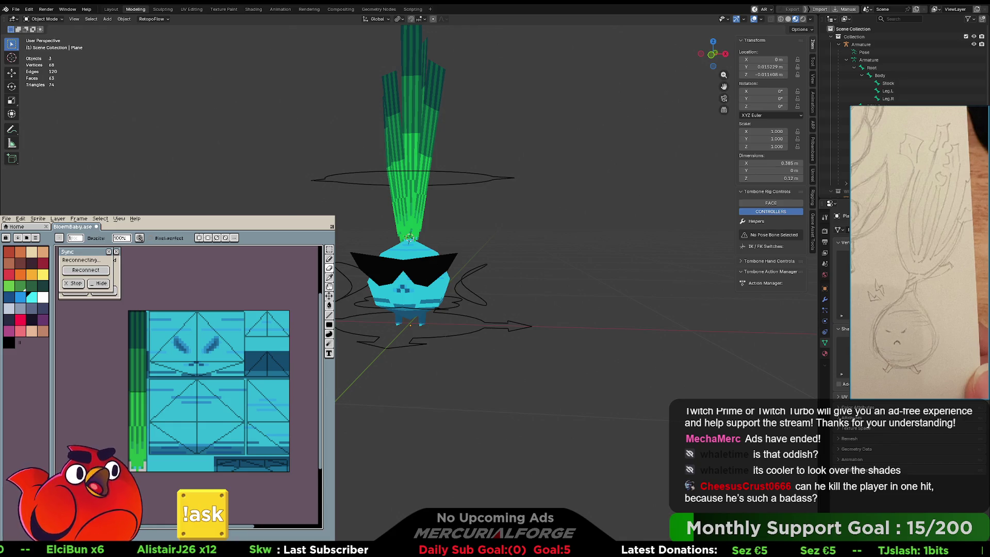
pyautogui.moveTo(453, 254)
pyautogui.mouseDown(button='middle')
pyautogui.moveTo(542, 255)
pyautogui.moveTo(341, 251)
pyautogui.mouseUp(button='middle')
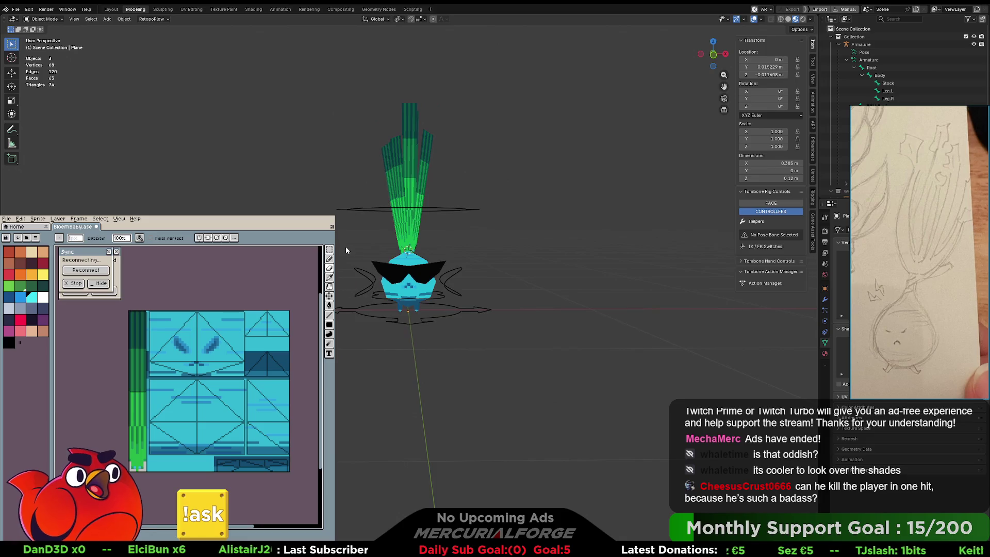
pyautogui.scroll(2, 345, 245)
pyautogui.moveTo(355, 258)
pyautogui.mouseDown(button='middle')
pyautogui.moveTo(529, 267)
pyautogui.moveTo(319, 272)
pyautogui.moveTo(530, 278)
pyautogui.moveTo(342, 272)
pyautogui.moveTo(466, 273)
pyautogui.moveTo(489, 290)
pyautogui.mouseUp(button='middle')
pyautogui.scroll(-6, 436, 268)
pyautogui.scroll(6, 466, 273)
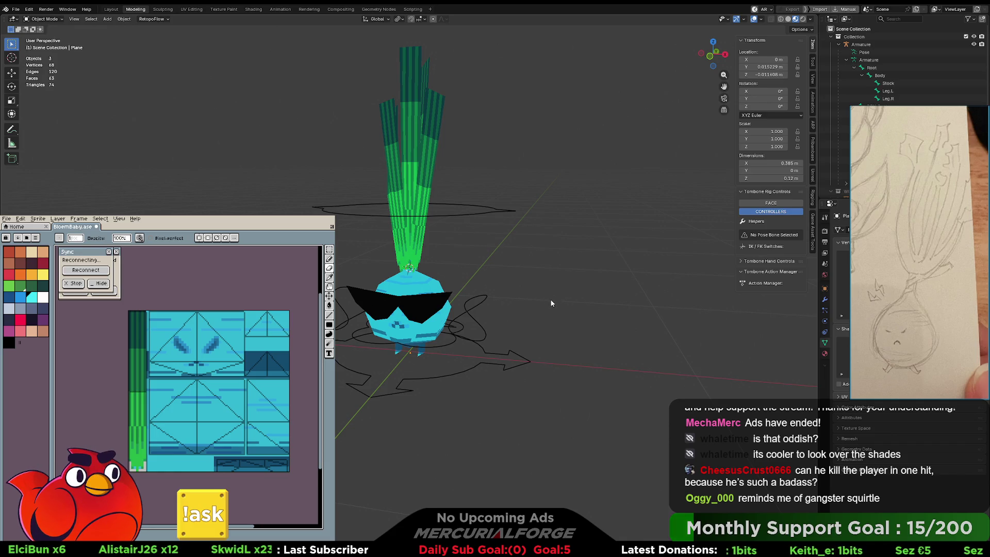
pyautogui.moveTo(553, 298)
pyautogui.mouseDown(button='middle')
pyautogui.moveTo(565, 298)
pyautogui.moveTo(564, 307)
pyautogui.mouseUp(button='middle')
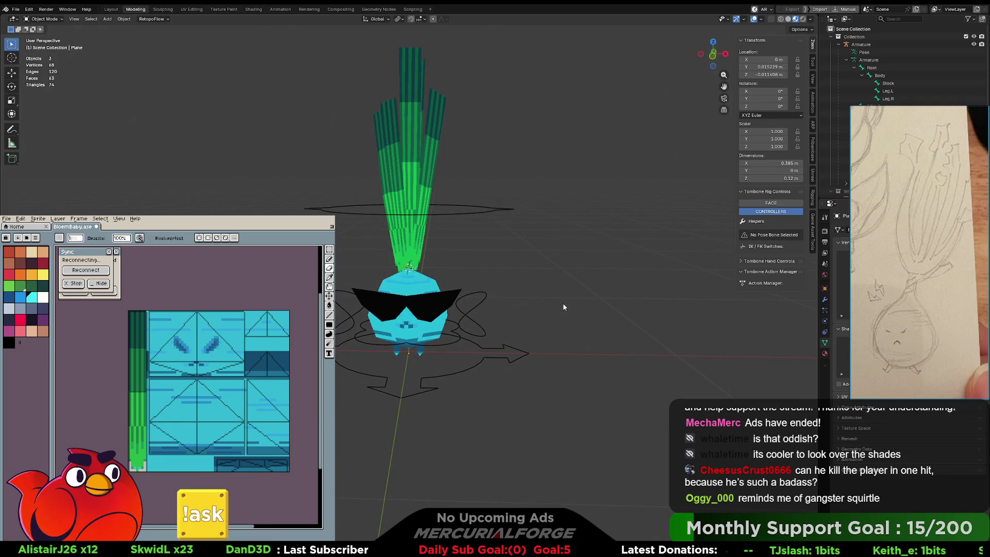
pyautogui.moveTo(563, 307); pyautogui.dragTo(570, 301, button='middle')
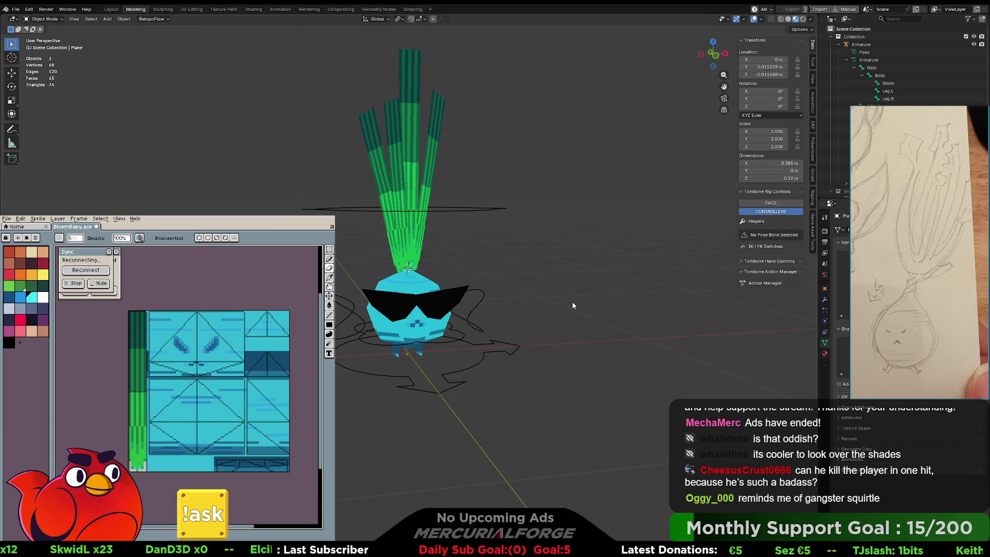
pyautogui.hotkey('alt', 'Tab')
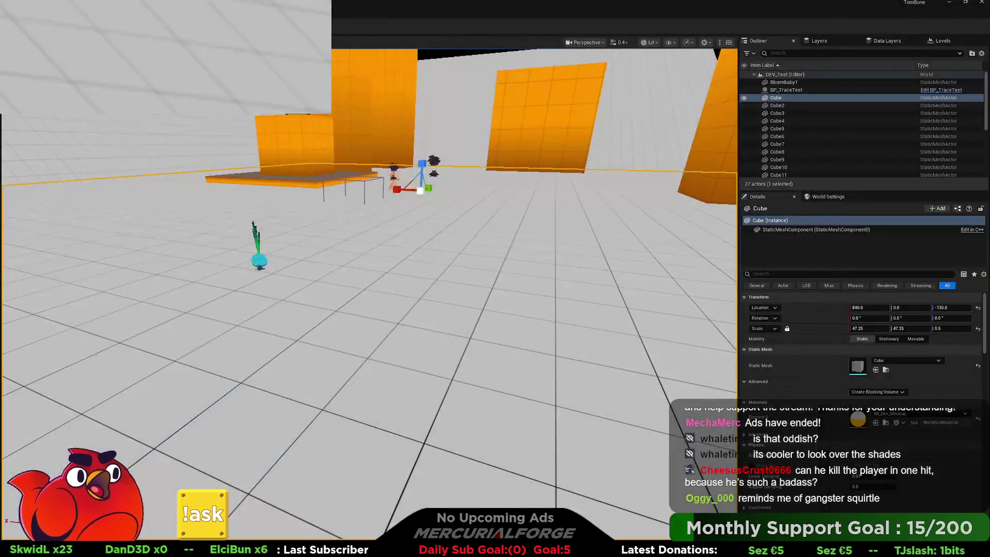
# Playtest DEV_Test, running forward and lunging toward the orange blocks near the onion.
pyautogui.hotkey('alt', 'p')
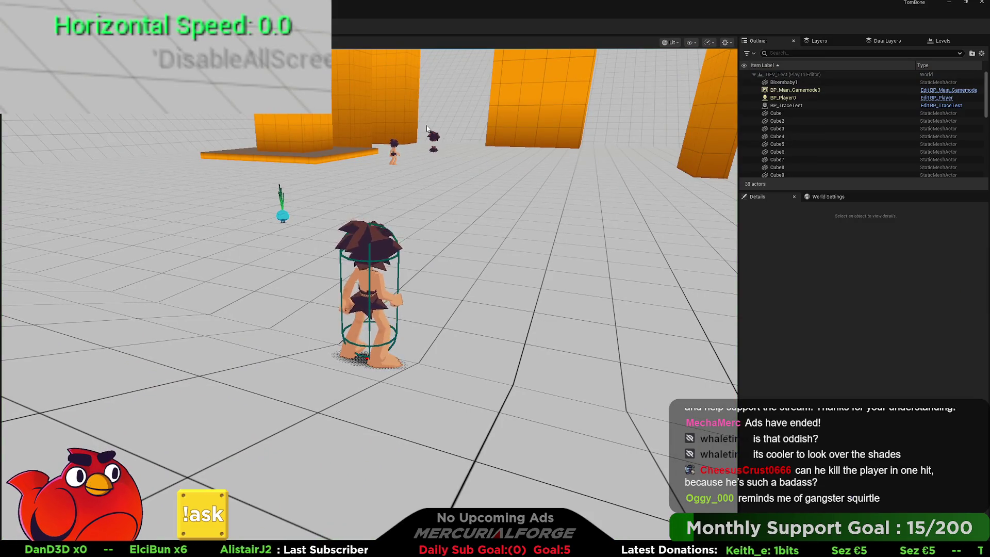
pyautogui.press('w')
pyautogui.press('shift')
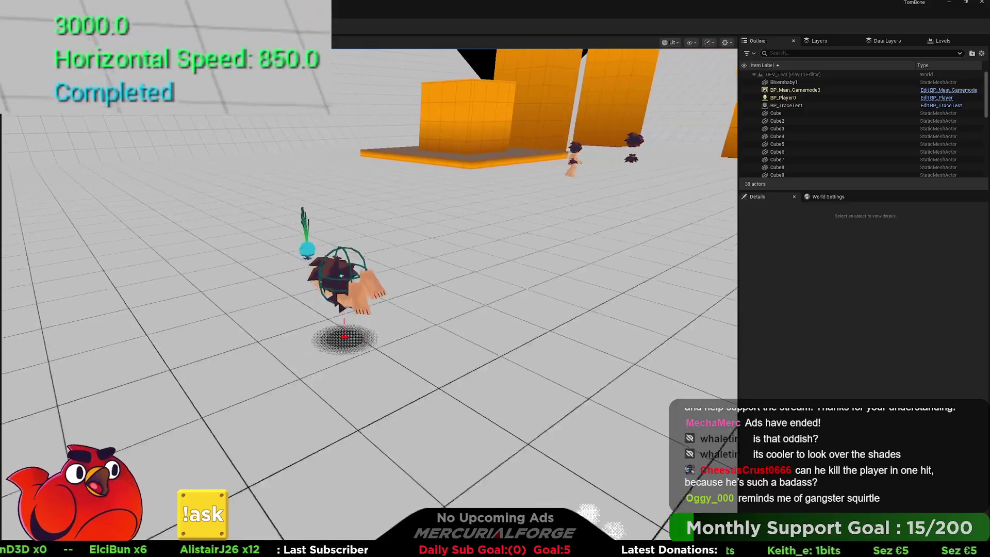
pyautogui.press('shift')
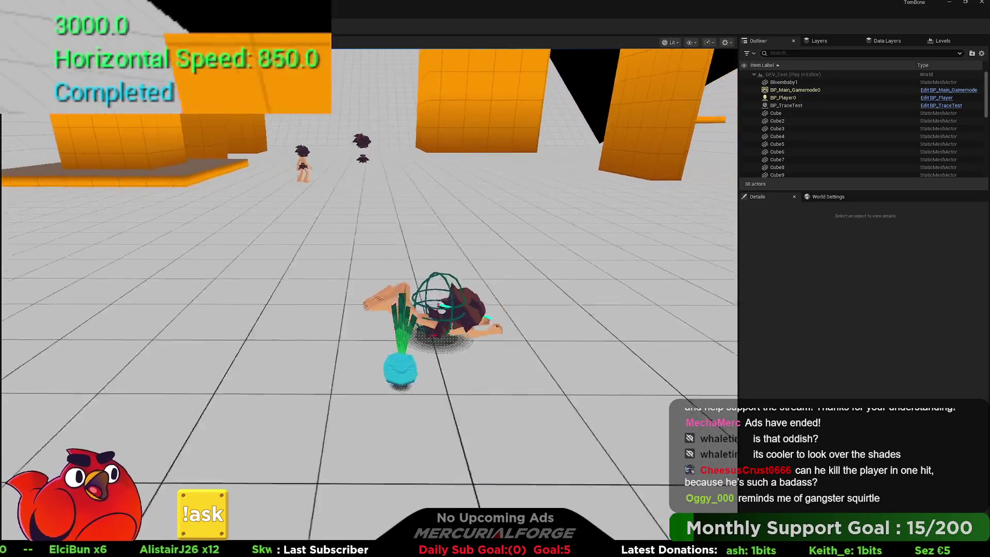
pyautogui.press('shift')
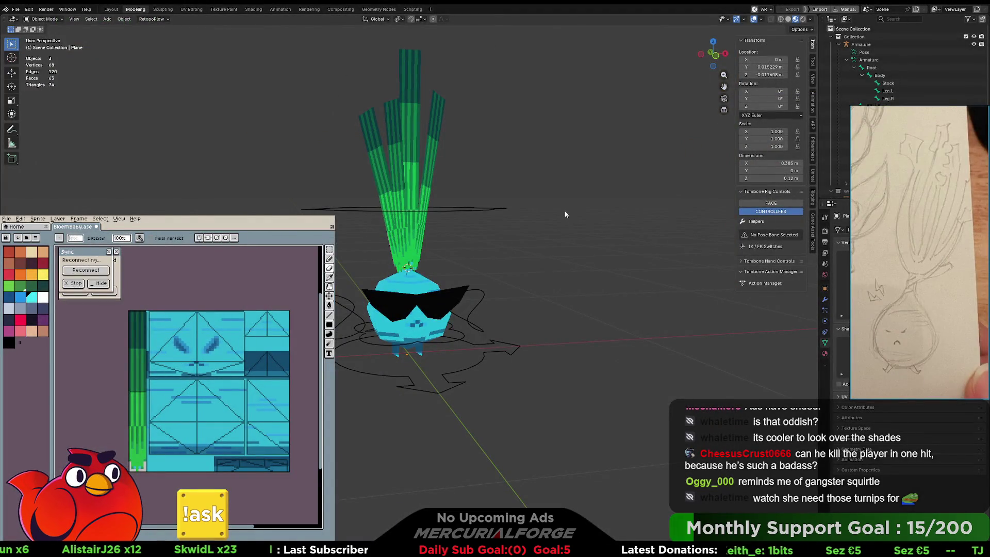
# Stop the playtest with Escape and fly the editor camera toward the orange blocks.
pyautogui.moveTo(564, 209)
pyautogui.mouseDown(button='middle')
pyautogui.moveTo(583, 217)
pyautogui.moveTo(563, 222)
pyautogui.mouseUp(button='middle')
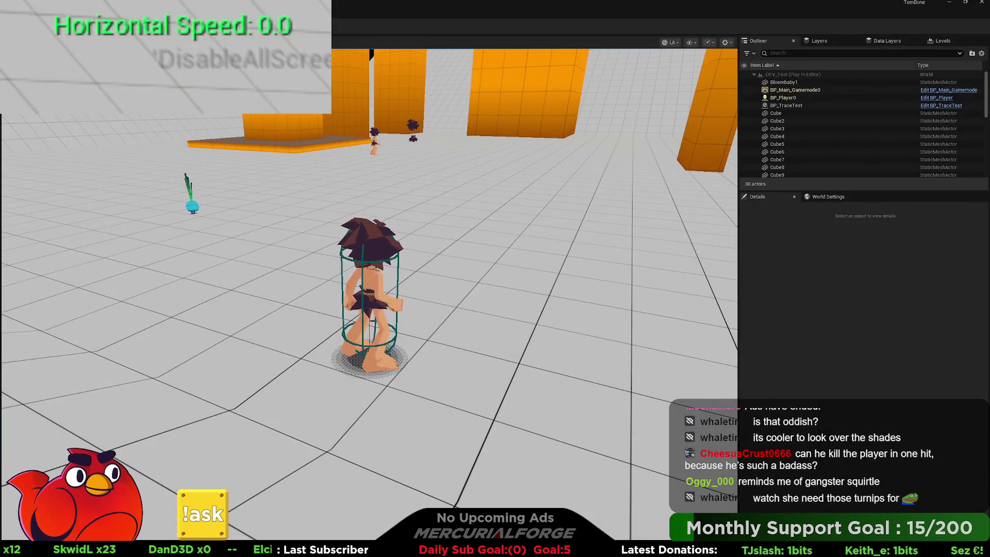
pyautogui.press('Escape')
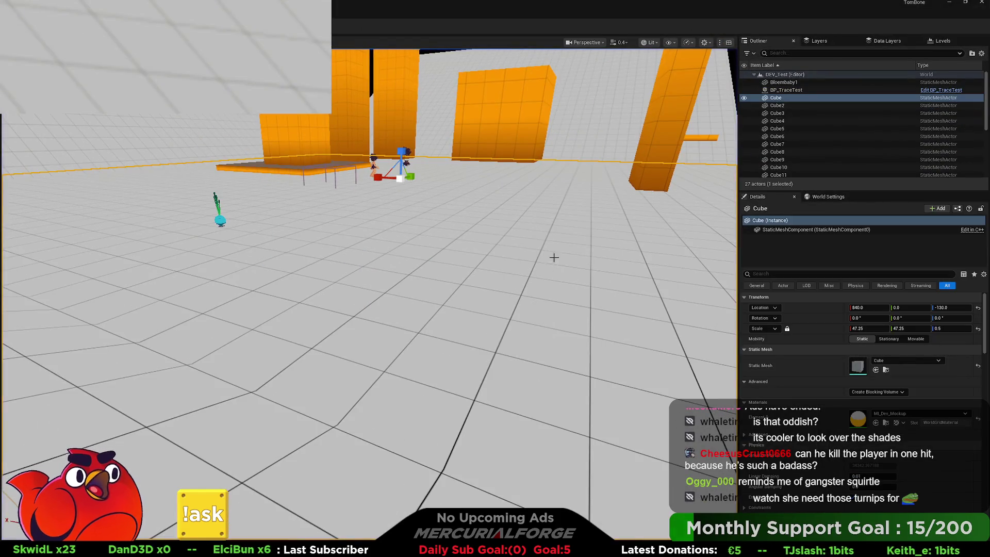
pyautogui.moveTo(560, 257); pyautogui.dragTo(550, 254, button='right')
pyautogui.moveTo(427, 86)
pyautogui.mouseDown(button='right')
pyautogui.moveTo(392, 107)
pyautogui.moveTo(426, 237)
pyautogui.mouseUp(button='right')
pyautogui.scroll(1, 418, 92)
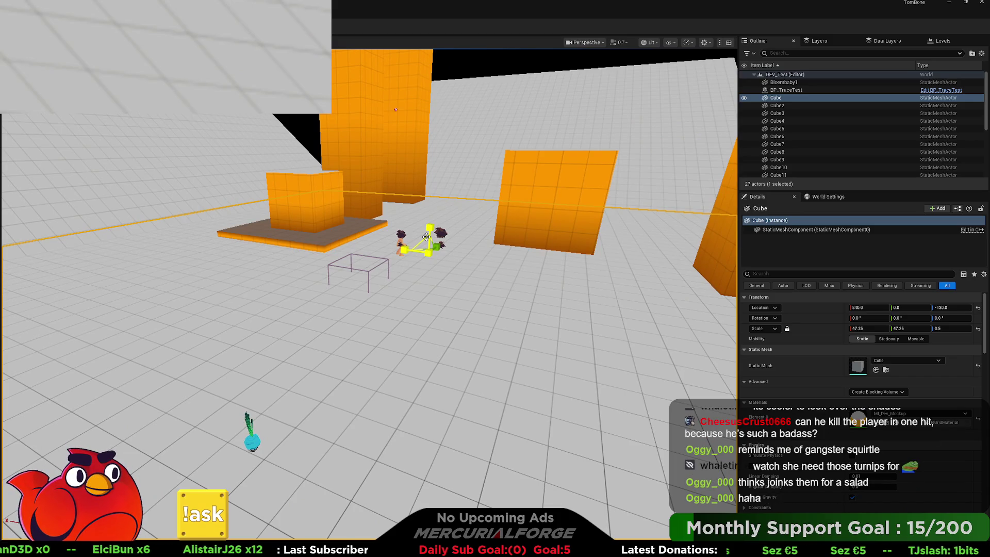